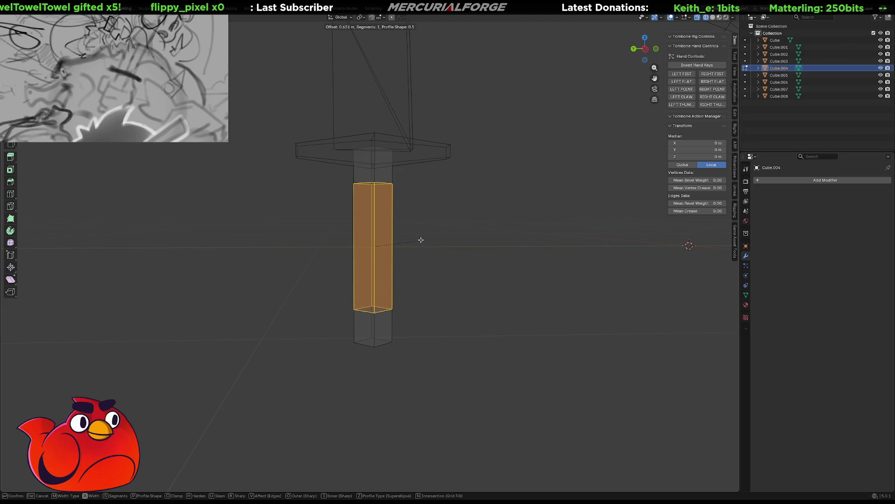
# - Confirm the handle bevel, then scale the grip thinner in X/Y only, keeping its height
pyautogui.click(422, 240)
pyautogui.press('s')
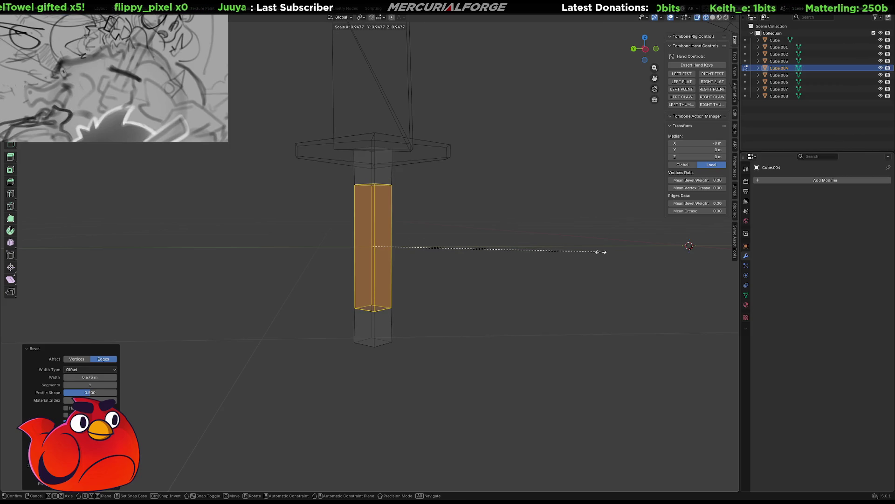
pyautogui.hotkey('shift', 'z')
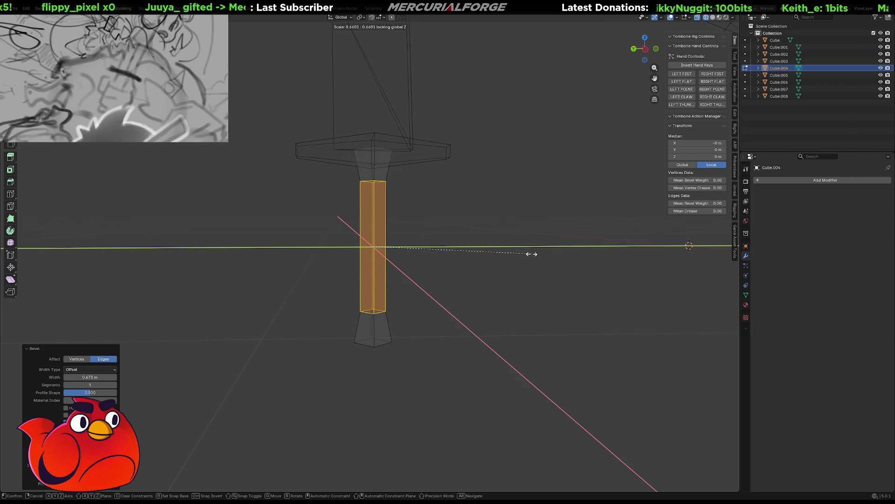
pyautogui.click(532, 254)
pyautogui.click(480, 231)
pyautogui.moveTo(457, 250)
pyautogui.mouseDown(button='middle')
pyautogui.moveTo(660, 261)
pyautogui.moveTo(442, 254)
pyautogui.mouseUp(button='middle')
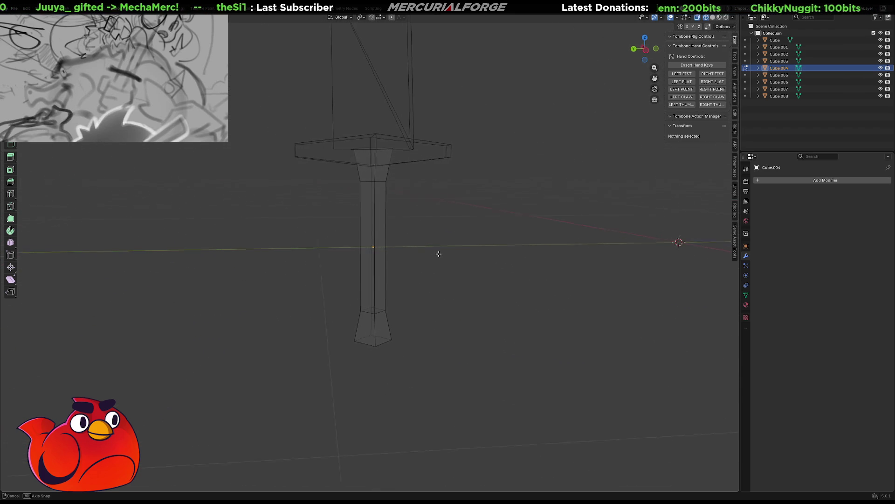
# - Select the handle, crossguard and blade and join them into a single sword mesh
pyautogui.click(373, 181)
pyautogui.keyDown('shift'); pyautogui.click(402, 156); pyautogui.keyUp('shift')
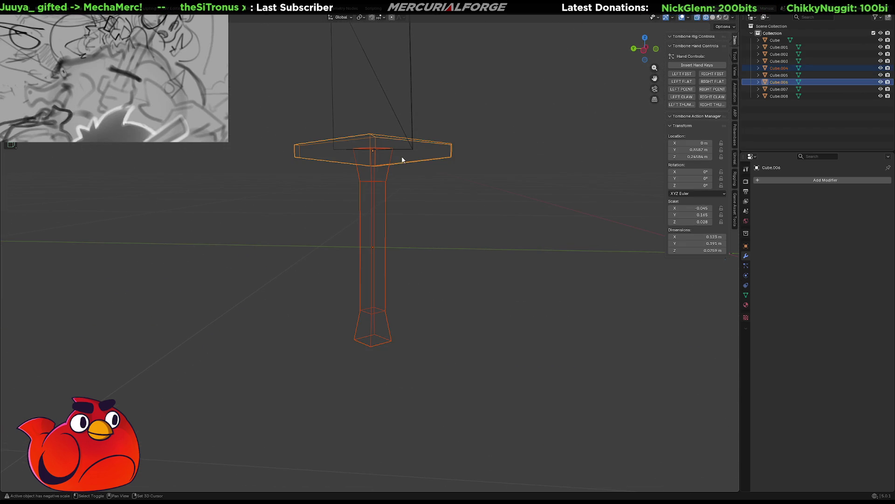
pyautogui.keyDown('shift'); pyautogui.click(411, 101); pyautogui.keyUp('shift')
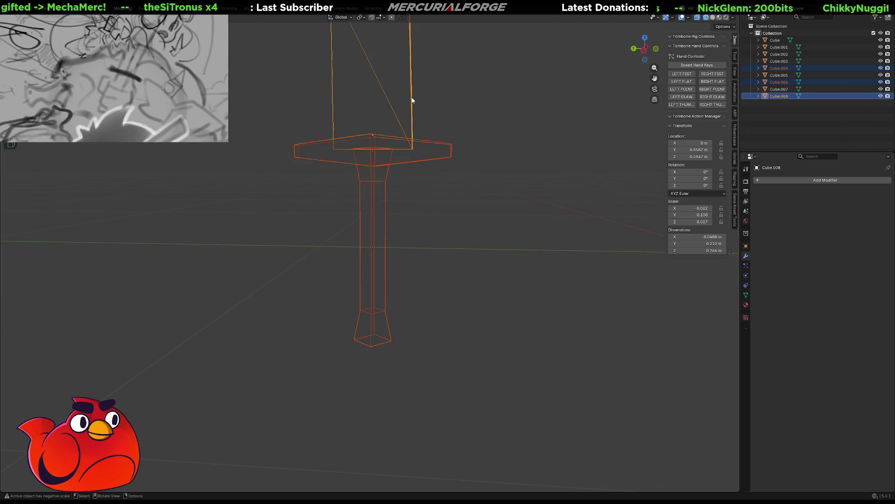
pyautogui.hotkey('ctrl', 'j')
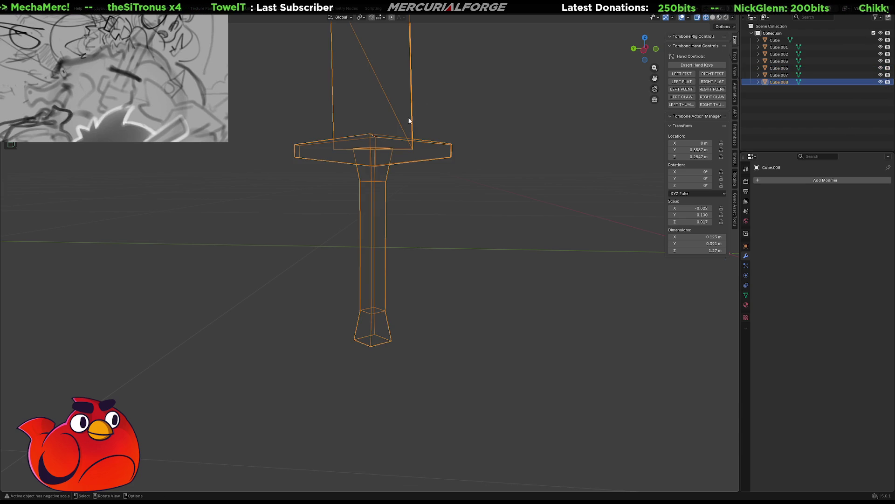
pyautogui.moveTo(409, 114)
pyautogui.keyDown('shift'); pyautogui.mouseDown(button='middle')
pyautogui.moveTo(406, 329)
pyautogui.moveTo(557, 309)
pyautogui.moveTo(355, 291)
pyautogui.moveTo(190, 295)
pyautogui.moveTo(409, 303)
pyautogui.mouseUp(button='middle'); pyautogui.keyUp('shift')
pyautogui.scroll(-3, 406, 330)
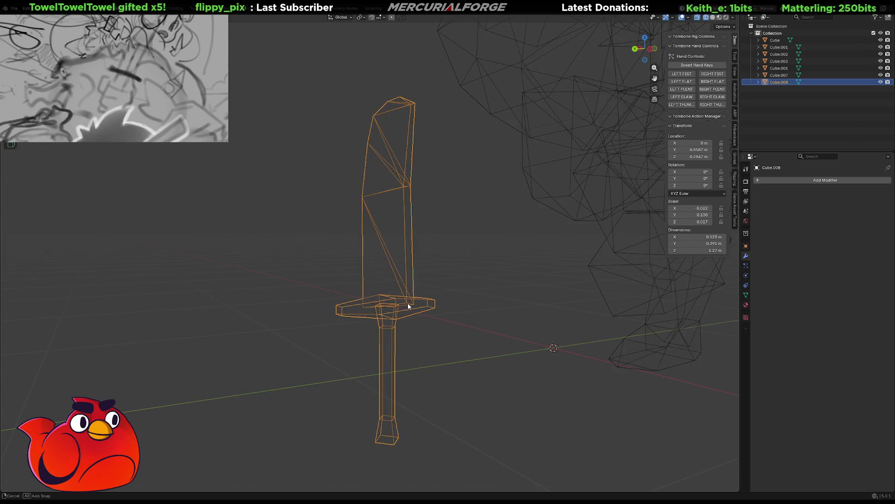
pyautogui.scroll(2, 415, 352)
pyautogui.scroll(2, 415, 352)
pyautogui.scroll(3, 412, 315)
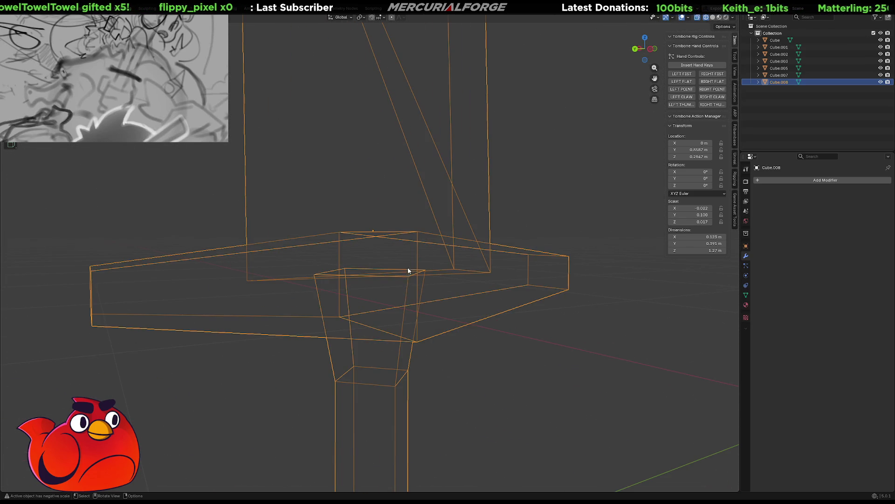
# - In Edit Mode, select the crossguard's top face under the blade and delete it as Faces
pyautogui.moveTo(384, 283); pyautogui.dragTo(385, 295, button='middle')
pyautogui.press('Tab')
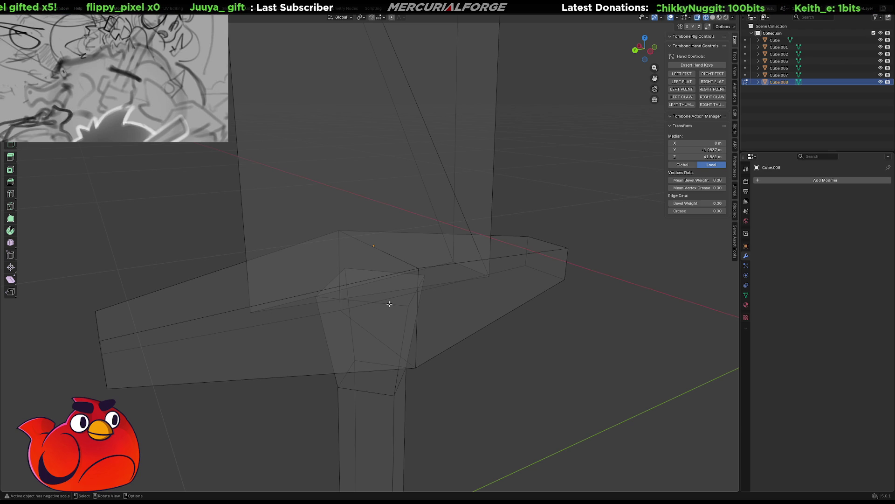
pyautogui.hotkey('alt', 'a')
pyautogui.click(375, 286)
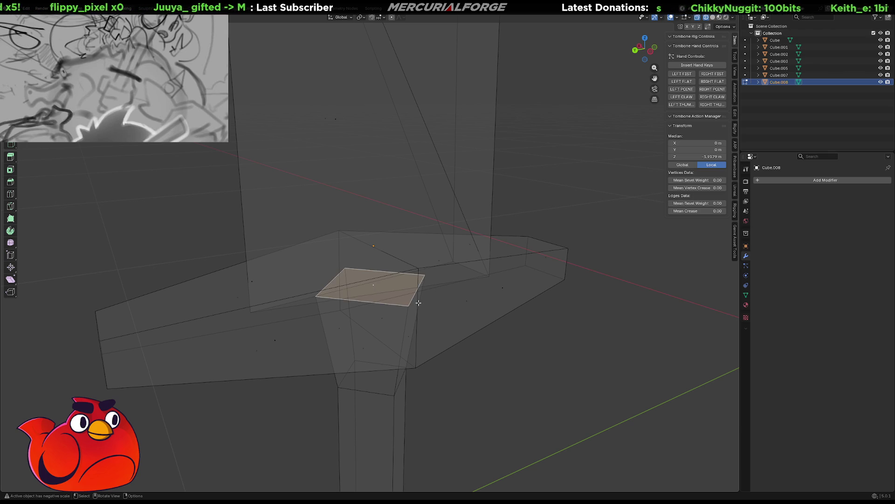
pyautogui.press('x')
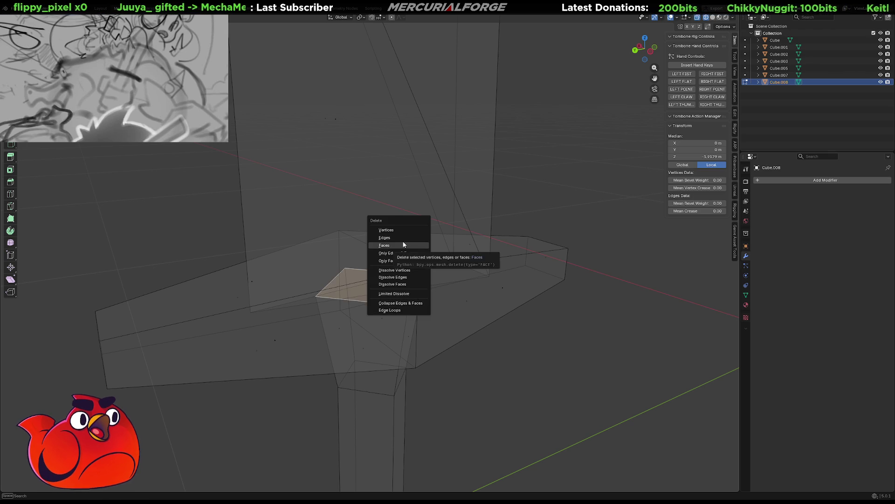
pyautogui.click(403, 243)
pyautogui.moveTo(392, 281)
pyautogui.mouseDown(button='middle')
pyautogui.moveTo(372, 309)
pyautogui.moveTo(290, 324)
pyautogui.moveTo(47, 318)
pyautogui.moveTo(713, 315)
pyautogui.moveTo(782, 325)
pyautogui.mouseUp(button='middle')
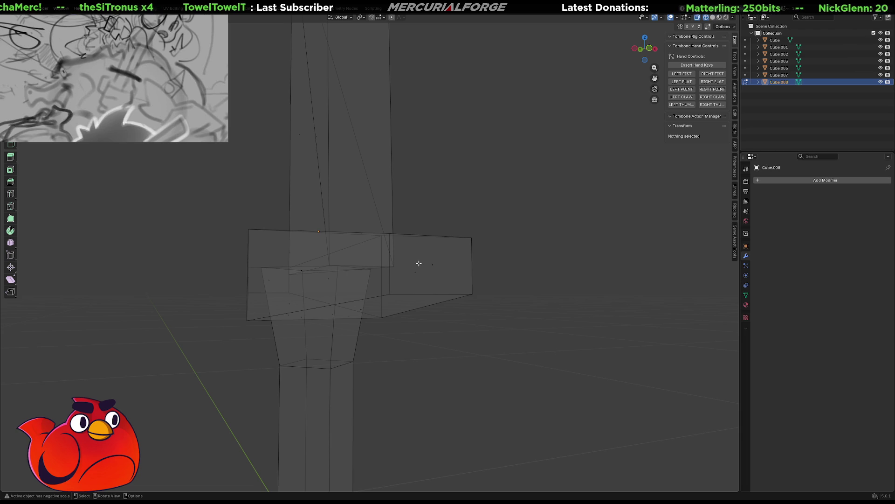
# - Merge the crossguard's right-end vertices At Center into one sharp point
pyautogui.moveTo(419, 263); pyautogui.dragTo(539, 230, button='middle')
pyautogui.click(491, 256)
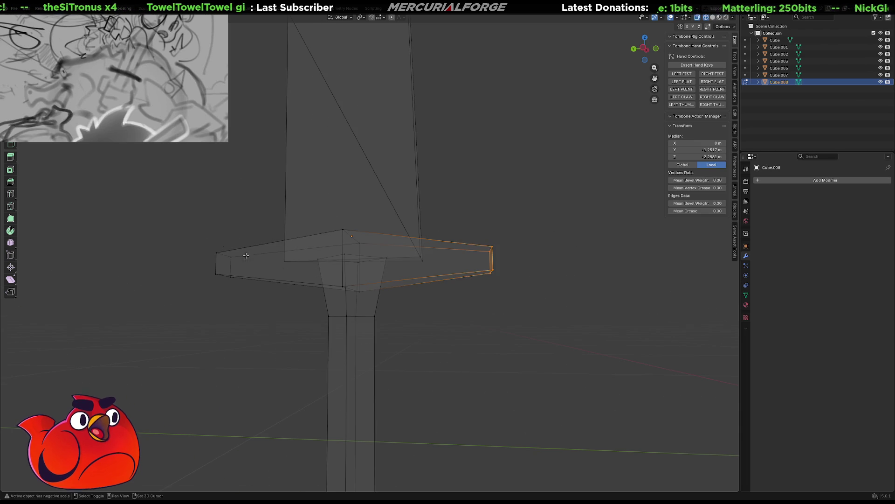
pyautogui.press('m')
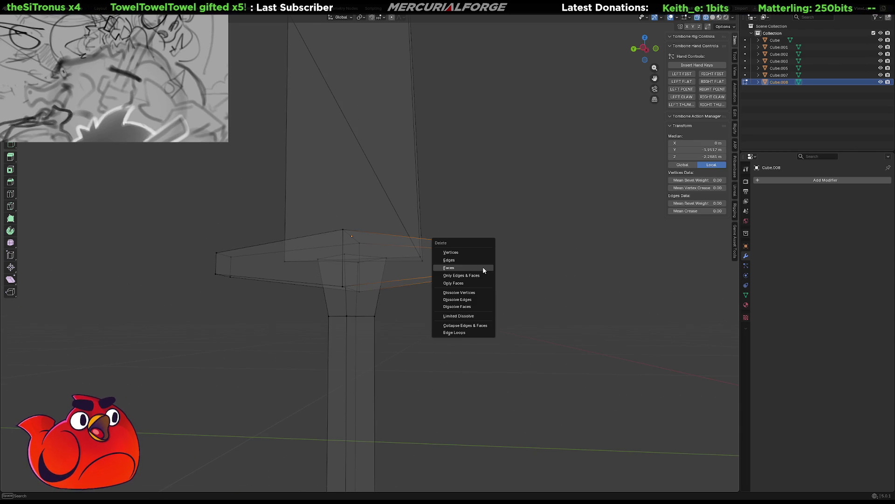
pyautogui.click(483, 267)
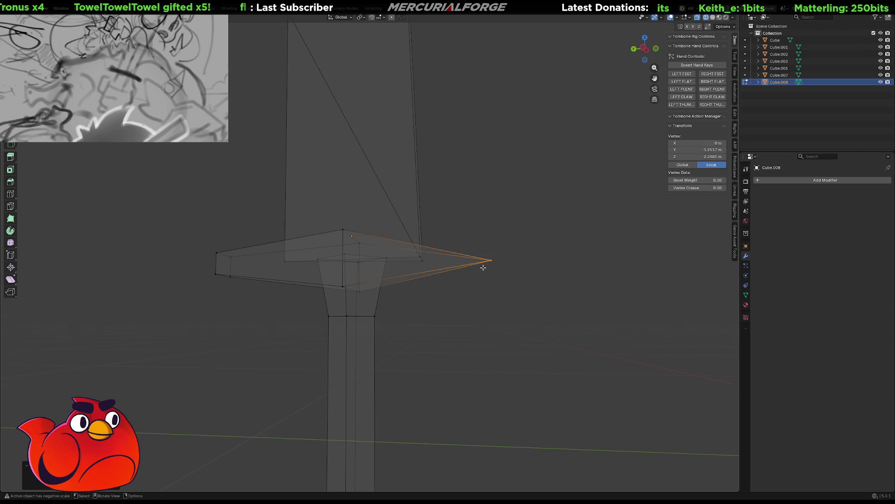
# - Merge the left-end vertices At Center too, then turn X-ray shading off and review the guard
pyautogui.moveTo(350, 266); pyautogui.dragTo(480, 249, button='middle')
pyautogui.moveTo(443, 229); pyautogui.dragTo(350, 325)
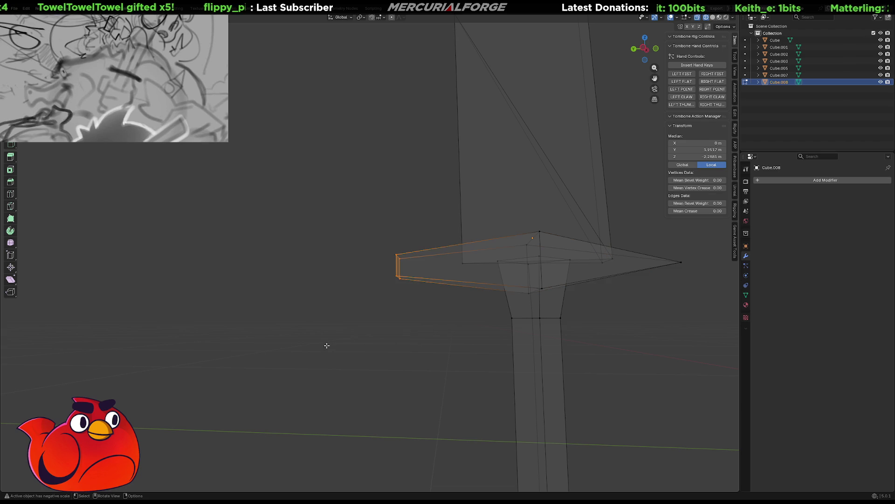
pyautogui.press('m')
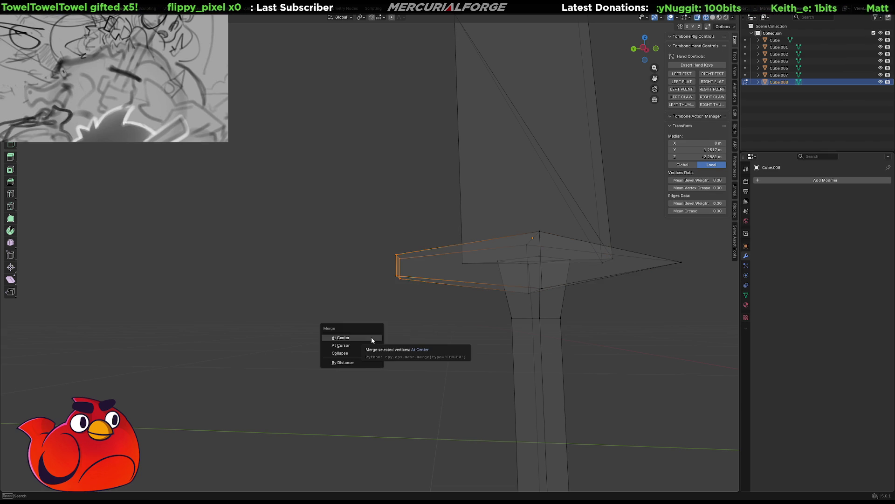
pyautogui.click(371, 337)
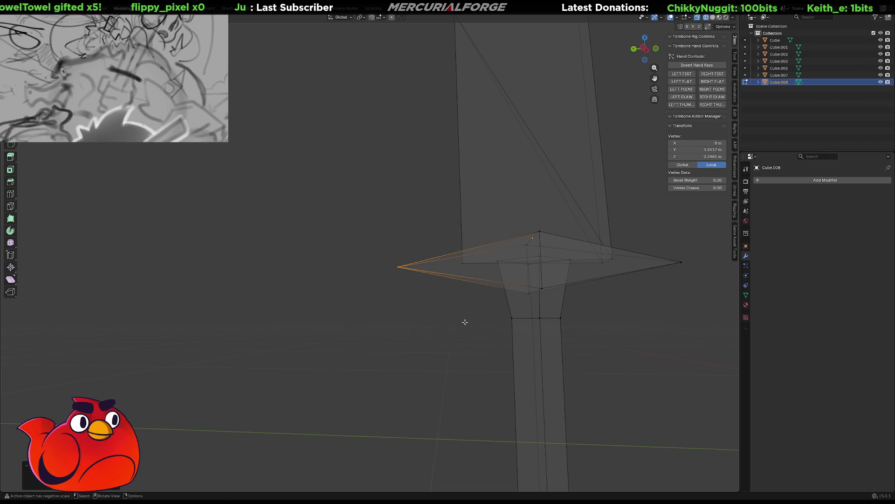
pyautogui.hotkey('alt', 'z')
pyautogui.press('Tab')
pyautogui.scroll(-5, 466, 322)
pyautogui.moveTo(466, 322)
pyautogui.mouseDown(button='middle')
pyautogui.moveTo(535, 327)
pyautogui.moveTo(462, 294)
pyautogui.moveTo(422, 295)
pyautogui.moveTo(476, 316)
pyautogui.mouseUp(button='middle')
pyautogui.scroll(3, 490, 305)
pyautogui.scroll(4, 486, 301)
pyautogui.scroll(1, 485, 299)
pyautogui.scroll(3, 458, 293)
pyautogui.scroll(2, 455, 291)
pyautogui.scroll(-3, 454, 291)
pyautogui.scroll(3, 448, 294)
pyautogui.click(394, 239)
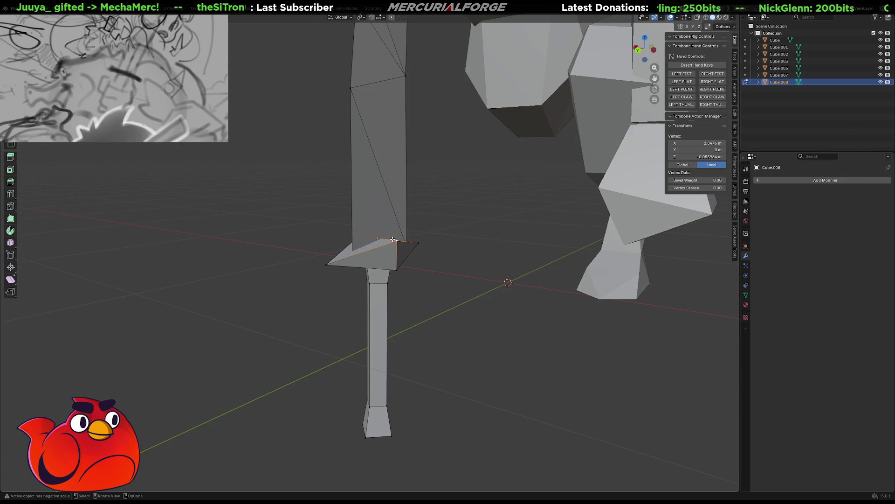
# - Select geometry at the blade's base on the guard and delete it
pyautogui.keyDown('shift'); pyautogui.click(378, 175); pyautogui.keyUp('shift')
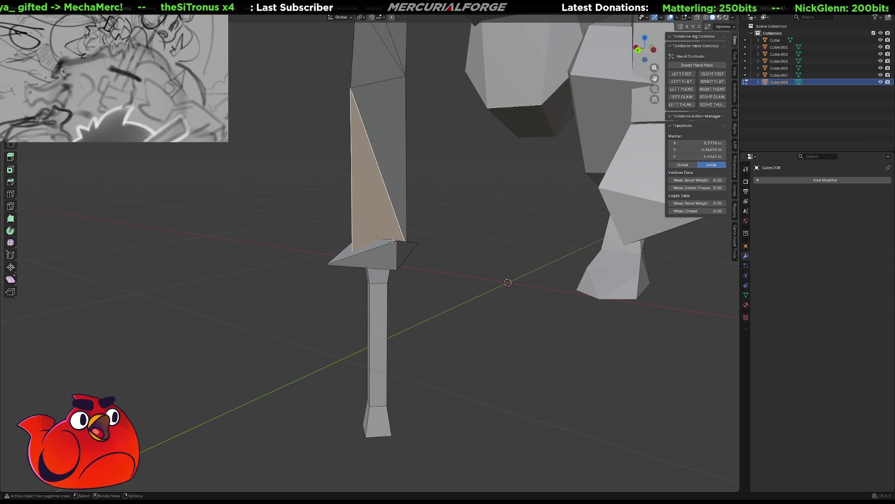
pyautogui.keyDown('shift'); pyautogui.click(392, 241); pyautogui.keyUp('shift')
pyautogui.moveTo(392, 240); pyautogui.dragTo(410, 248, button='middle')
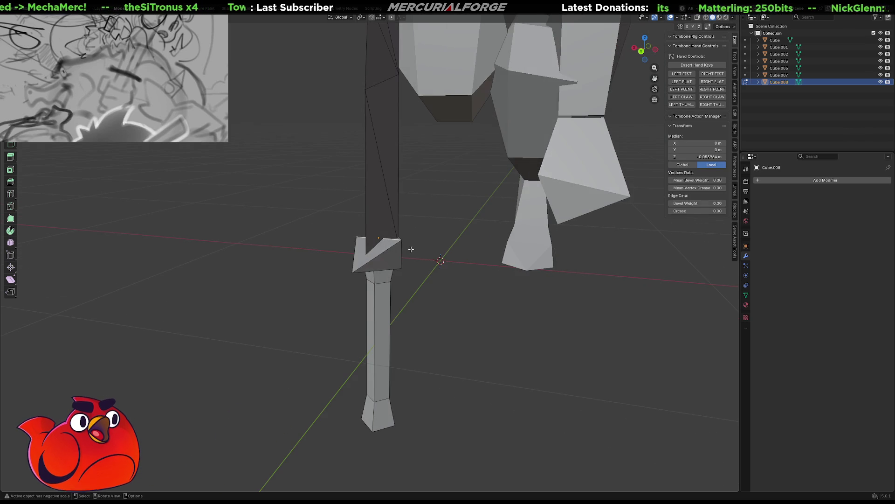
pyautogui.press('x')
pyautogui.click(392, 315)
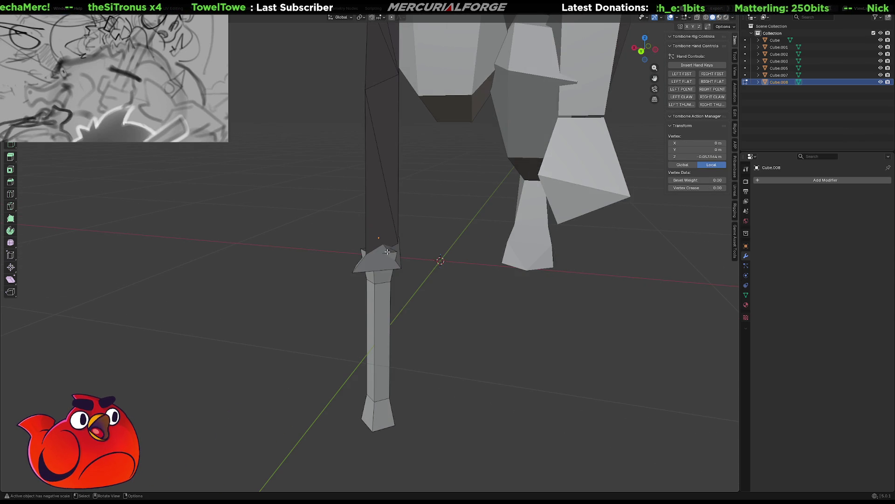
# - Move the selected guard vertices straight up in Z to form spikes beside the blade
pyautogui.moveTo(405, 308); pyautogui.dragTo(410, 252, button='middle')
pyautogui.press('g')
pyautogui.press('z')
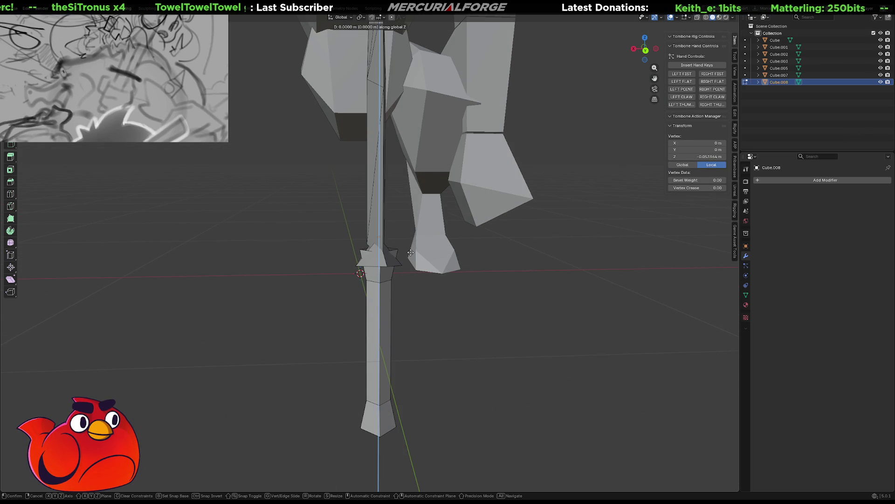
pyautogui.click(416, 216)
pyautogui.moveTo(416, 215)
pyautogui.mouseDown(button='middle')
pyautogui.moveTo(493, 224)
pyautogui.moveTo(481, 226)
pyautogui.mouseUp(button='middle')
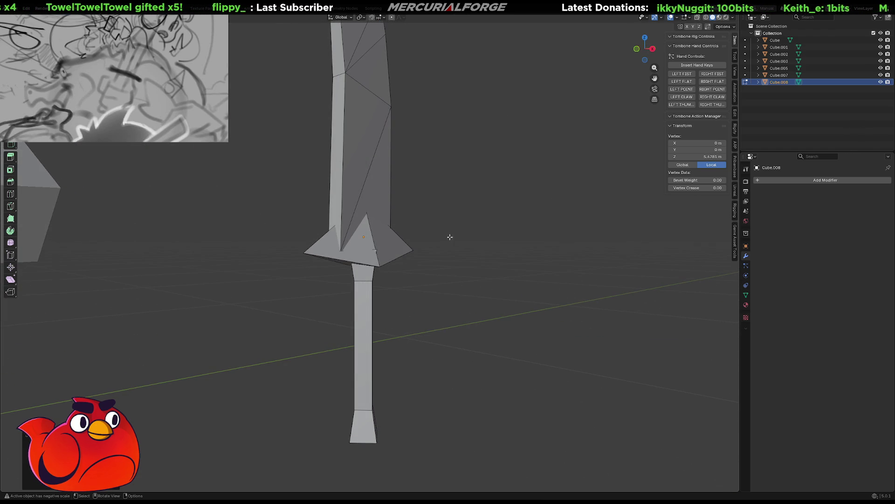
pyautogui.scroll(2, 341, 250)
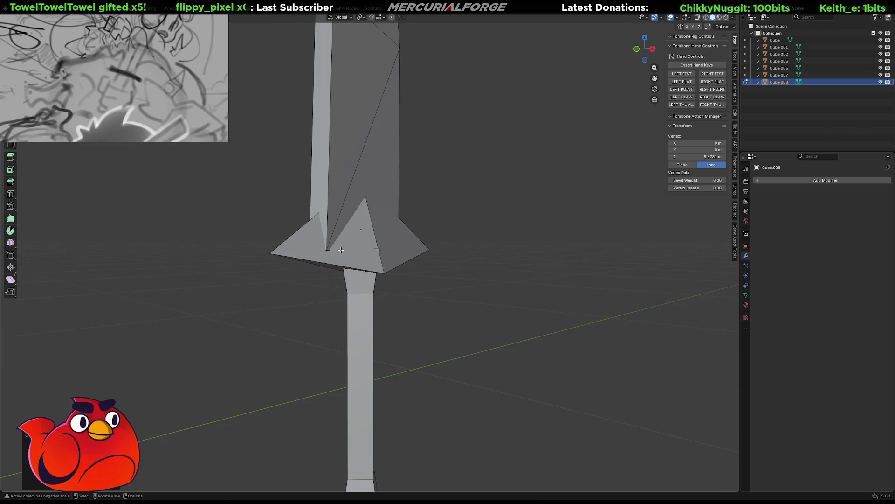
pyautogui.moveTo(341, 250); pyautogui.dragTo(357, 239, button='middle')
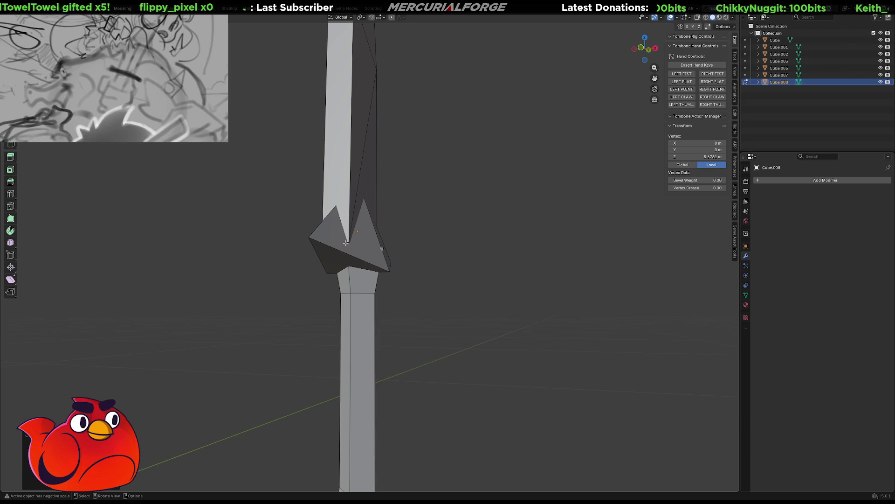
# - Scale two guard vertices together, merge them into one point and move it vertically
pyautogui.keyDown('shift'); pyautogui.click(345, 243); pyautogui.keyUp('shift')
pyautogui.press('s')
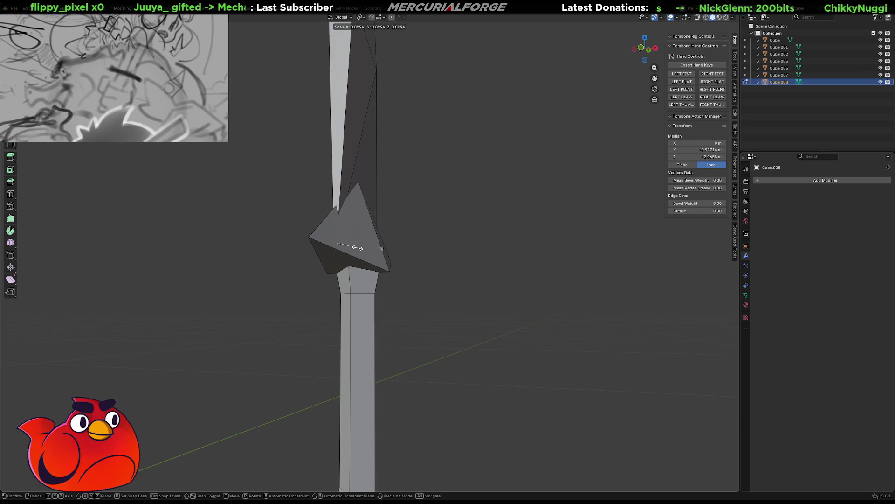
pyautogui.click(430, 252)
pyautogui.press('m')
pyautogui.press('g')
pyautogui.press('z')
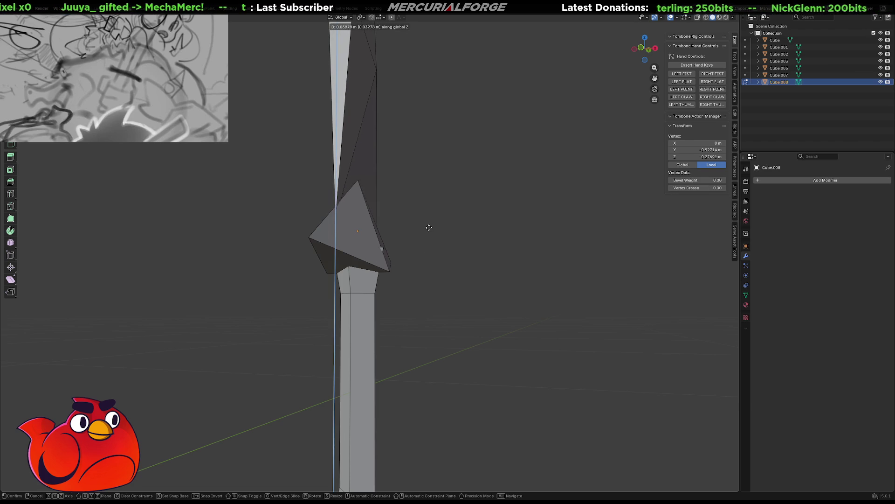
pyautogui.click(429, 223)
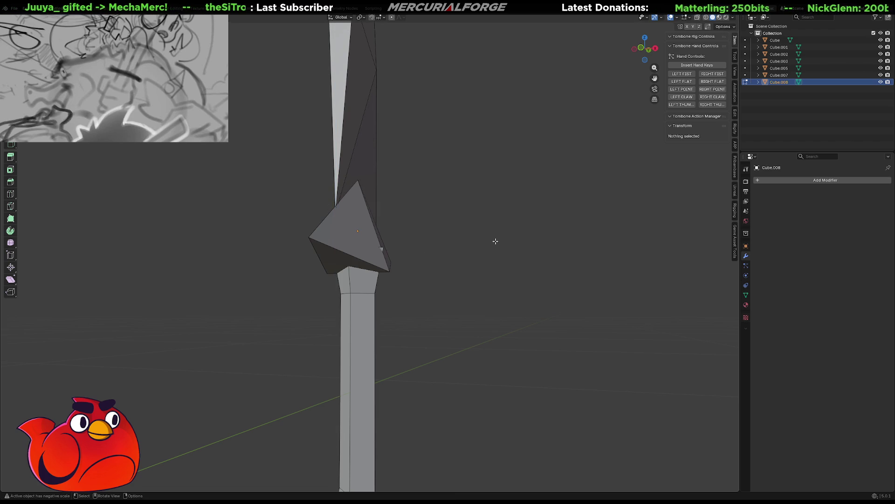
pyautogui.hotkey('alt', 'a')
pyautogui.moveTo(429, 224)
pyautogui.mouseDown(button='middle')
pyautogui.moveTo(424, 247)
pyautogui.moveTo(562, 238)
pyautogui.moveTo(435, 240)
pyautogui.mouseUp(button='middle')
# - Select the crossguard peak geometry, merge it down and shrink it to flatten the guard
pyautogui.click(370, 209)
pyautogui.keyDown('shift'); pyautogui.click(371, 232); pyautogui.keyUp('shift')
pyautogui.scroll(3, 434, 240)
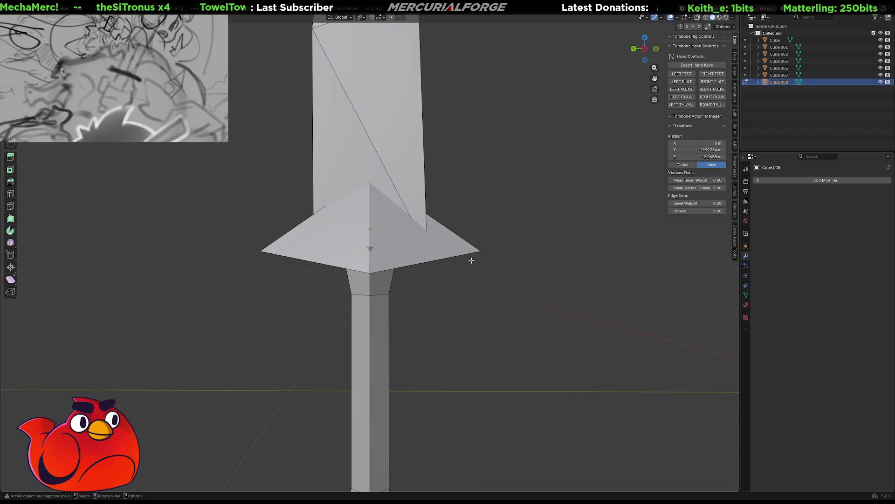
pyautogui.moveTo(461, 274)
pyautogui.mouseDown(button='middle')
pyautogui.moveTo(547, 321)
pyautogui.moveTo(490, 308)
pyautogui.mouseUp(button='middle')
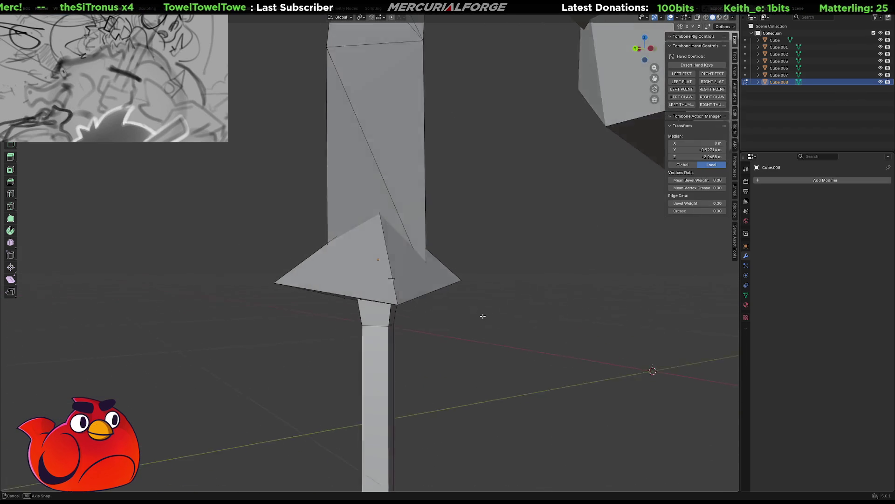
pyautogui.scroll(2, 476, 307)
pyautogui.click(460, 302)
pyautogui.press('m')
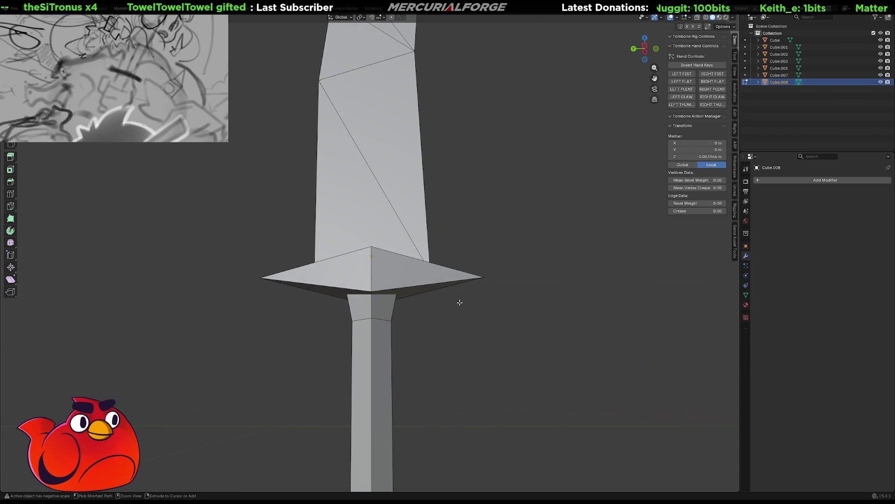
pyautogui.moveTo(458, 305); pyautogui.dragTo(527, 337, button='middle')
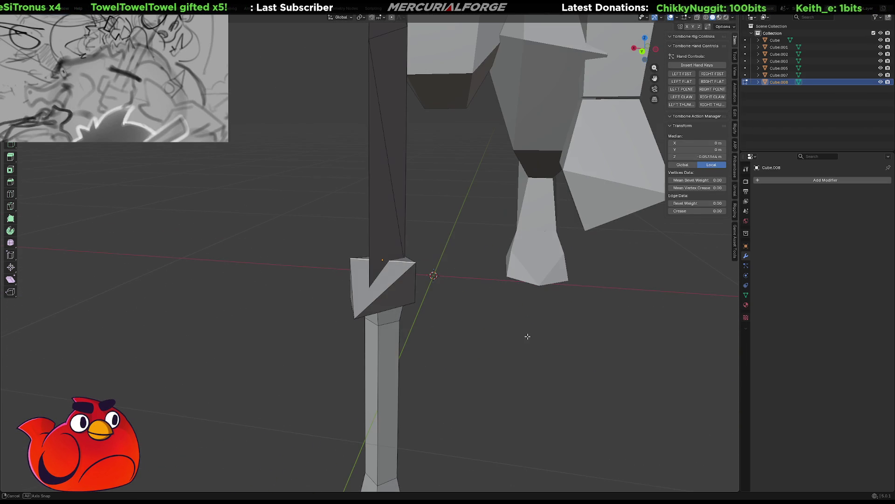
pyautogui.press('s')
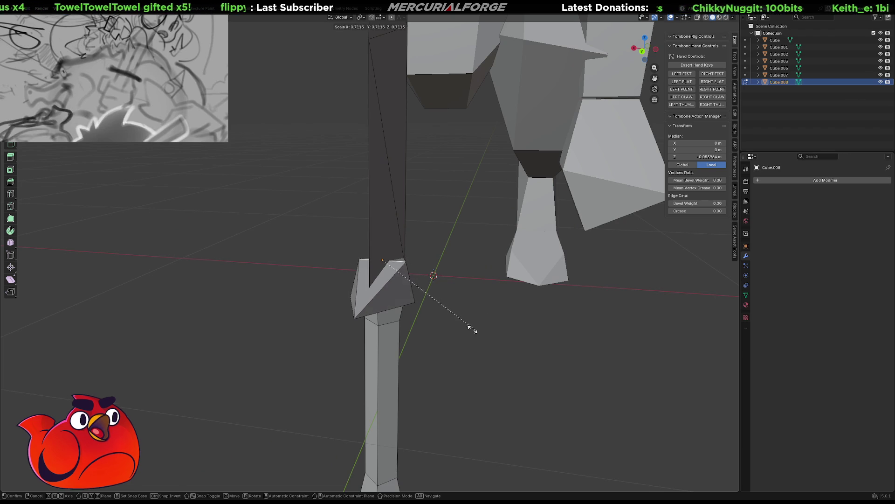
pyautogui.click(467, 323)
# - Slide the selected guard vertex along the Y axis to reposition it under the blade
pyautogui.moveTo(467, 324); pyautogui.dragTo(457, 307, button='middle')
pyautogui.press('g')
pyautogui.press('z')
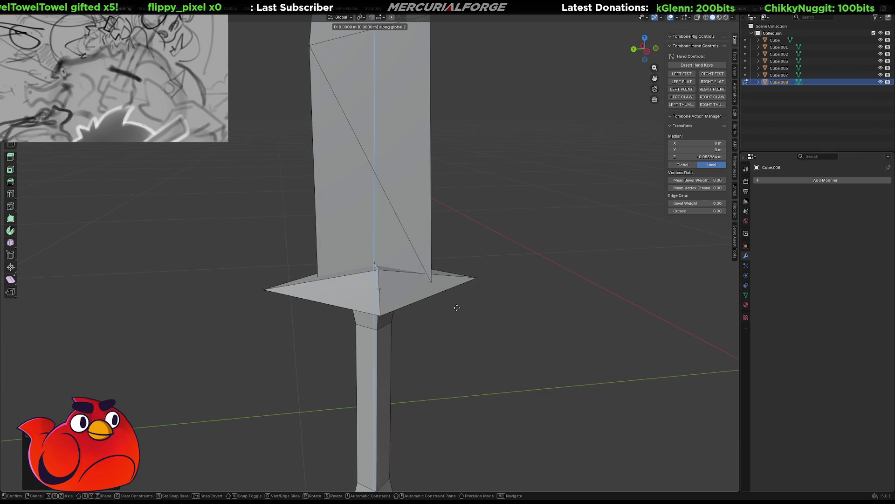
pyautogui.press('y')
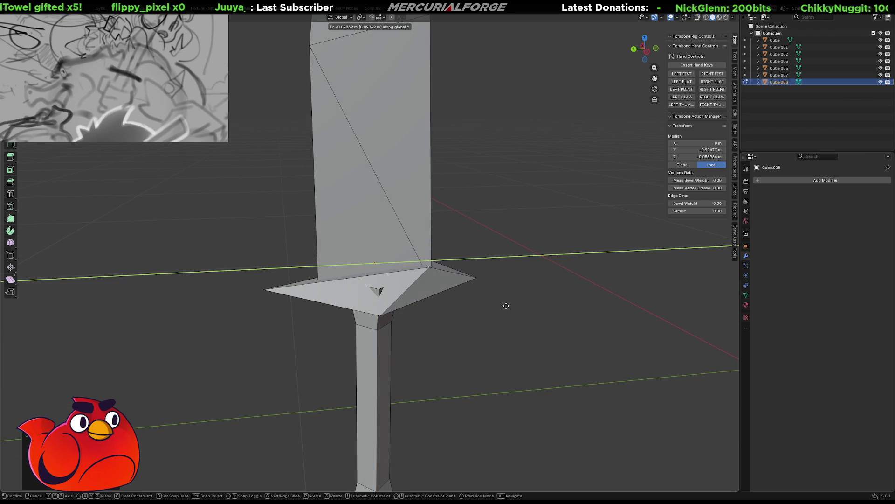
pyautogui.click(511, 305)
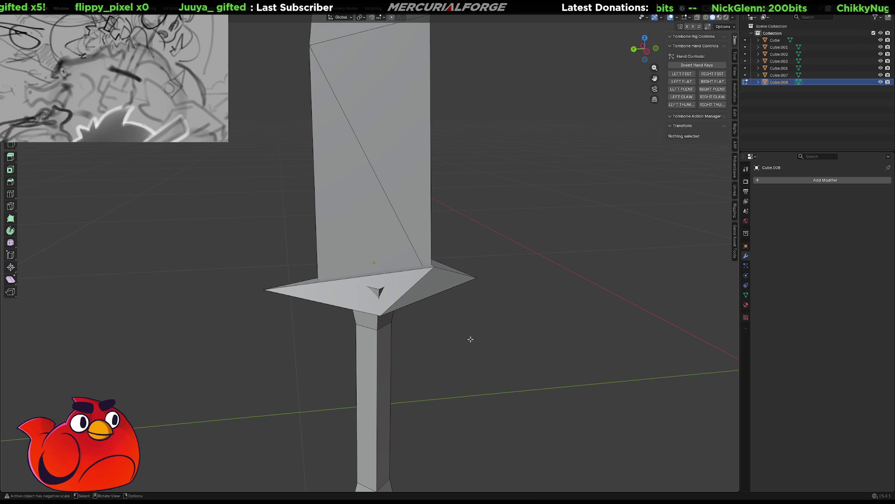
pyautogui.moveTo(511, 306)
pyautogui.mouseDown(button='middle')
pyautogui.moveTo(345, 308)
pyautogui.moveTo(387, 303)
pyautogui.mouseUp(button='middle')
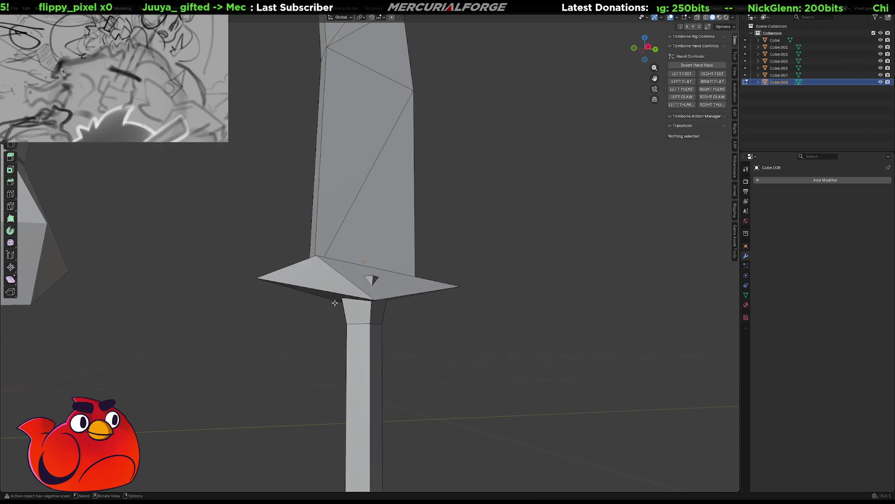
# - Lower one more crossguard vertex in Z, clear the selection and return to Object Mode
pyautogui.click(369, 319)
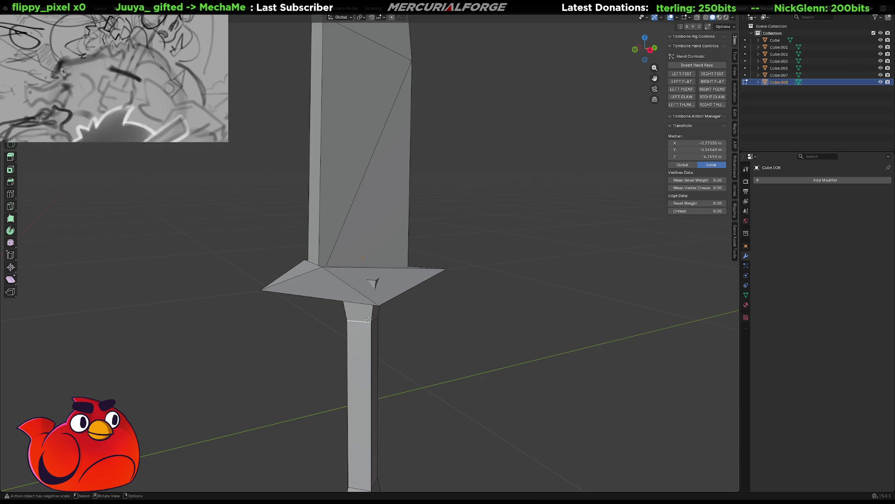
pyautogui.click(375, 283)
pyautogui.moveTo(375, 282); pyautogui.dragTo(448, 272, button='middle')
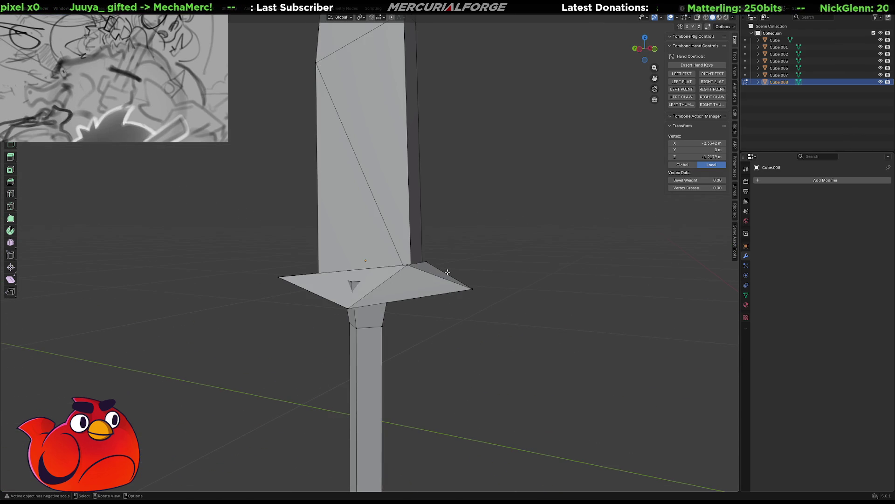
pyautogui.press('g')
pyautogui.press('z')
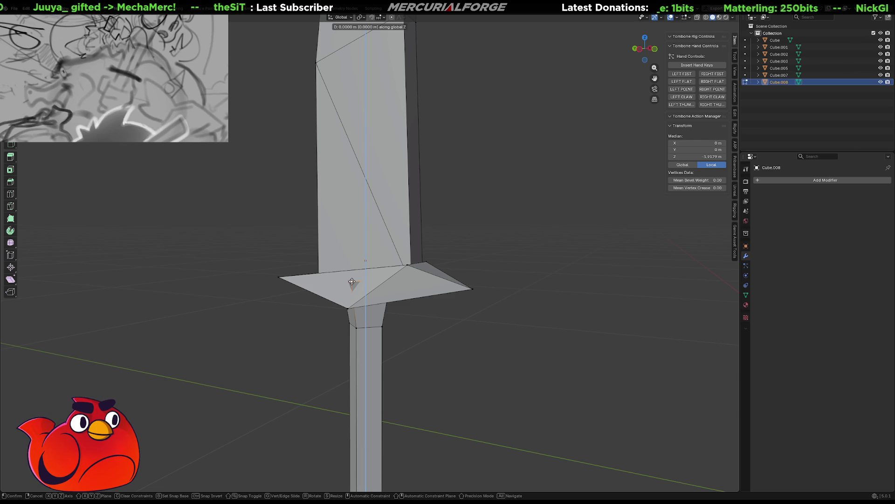
pyautogui.click(347, 301)
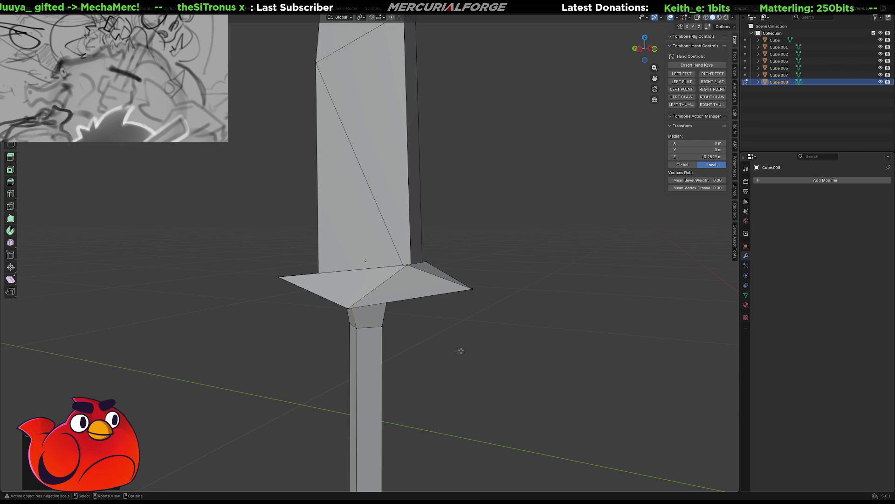
pyautogui.hotkey('alt', 'a')
pyautogui.scroll(-5, 347, 301)
pyautogui.moveTo(347, 301)
pyautogui.mouseDown(button='middle')
pyautogui.moveTo(549, 302)
pyautogui.moveTo(379, 295)
pyautogui.moveTo(405, 297)
pyautogui.mouseUp(button='middle')
pyautogui.press('Tab')
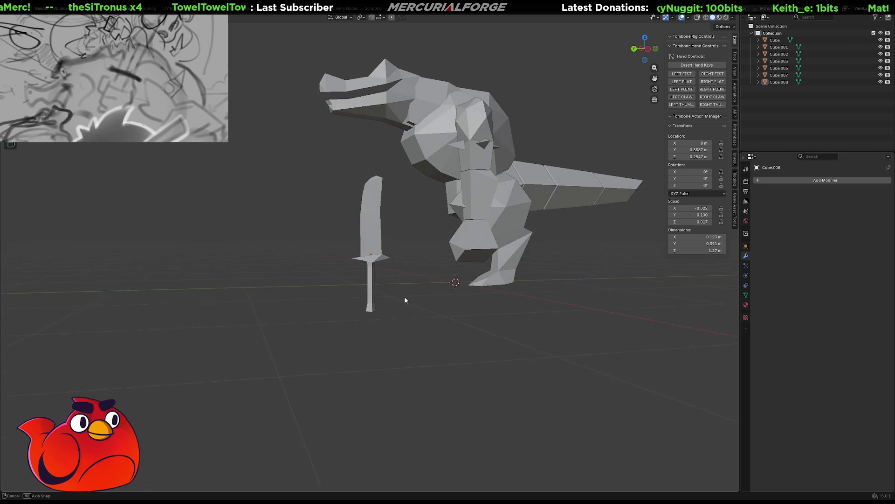
pyautogui.scroll(3, 401, 297)
pyautogui.scroll(3, 410, 283)
pyautogui.scroll(2, 406, 276)
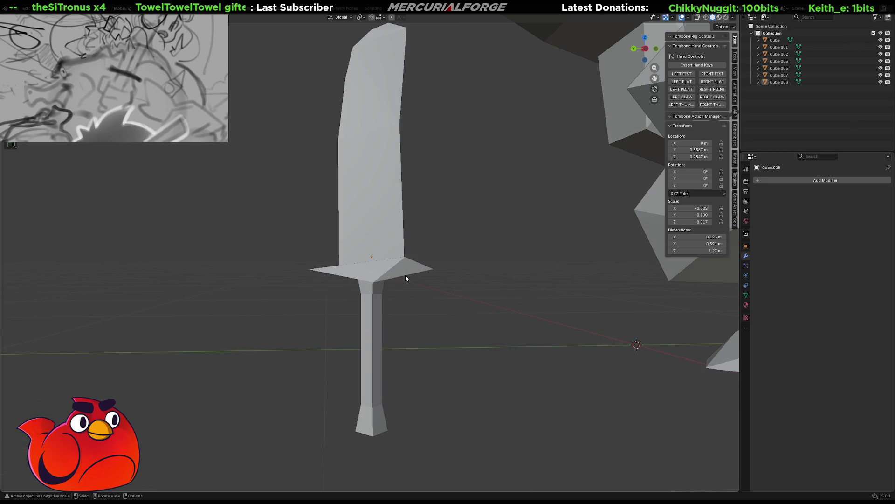
# - Edit the sword and move the guard tip vertex along Y so the crossguard reaches further out
pyautogui.click(405, 274)
pyautogui.press('Tab')
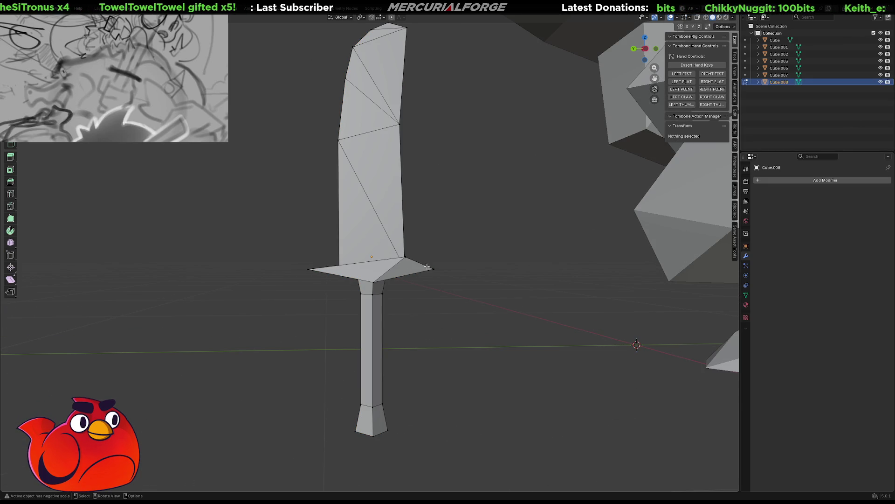
pyautogui.click(432, 267)
pyautogui.press('g')
pyautogui.press('z')
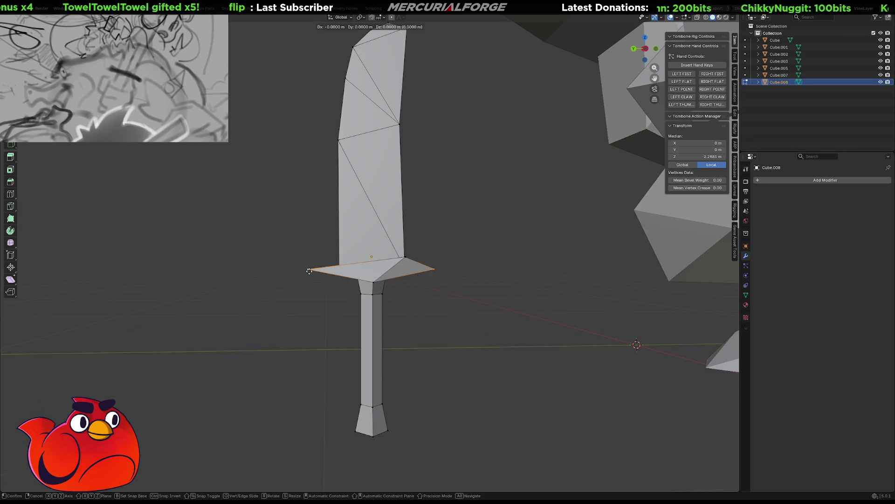
pyautogui.press('y')
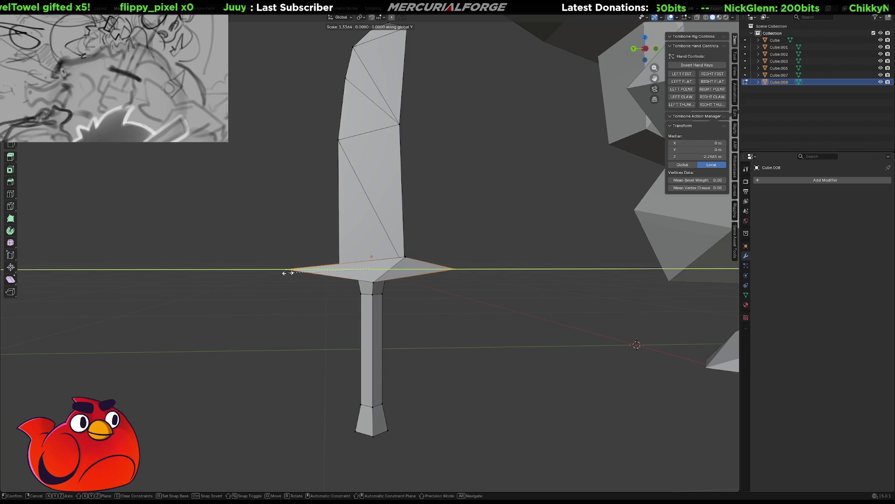
pyautogui.click(287, 272)
pyautogui.scroll(-3, 430, 322)
pyautogui.moveTo(431, 285)
pyautogui.mouseDown(button='middle')
pyautogui.moveTo(424, 293)
pyautogui.moveTo(431, 242)
pyautogui.mouseUp(button='middle')
pyautogui.scroll(4, 413, 259)
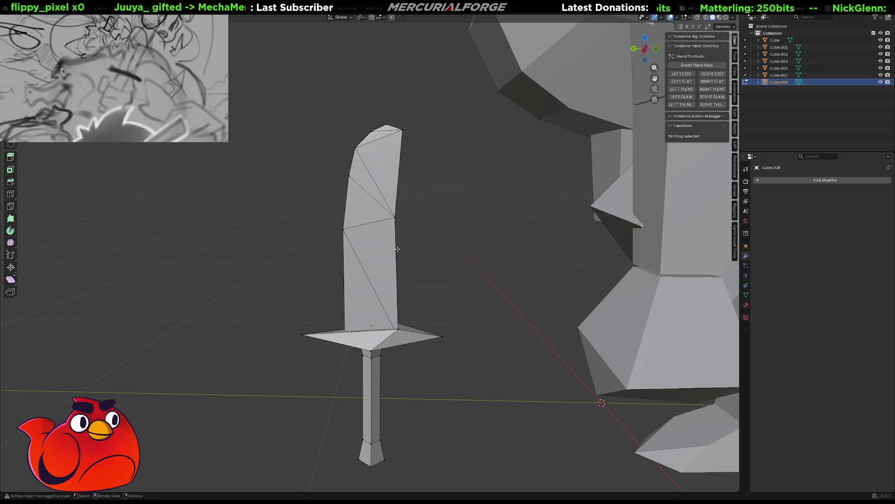
# - Scale a blade vertex loop slightly narrower, then leave Edit Mode and select the sword
pyautogui.moveTo(370, 183)
pyautogui.mouseDown(button='middle')
pyautogui.moveTo(581, 180)
pyautogui.moveTo(552, 172)
pyautogui.moveTo(612, 168)
pyautogui.moveTo(423, 217)
pyautogui.mouseUp(button='middle')
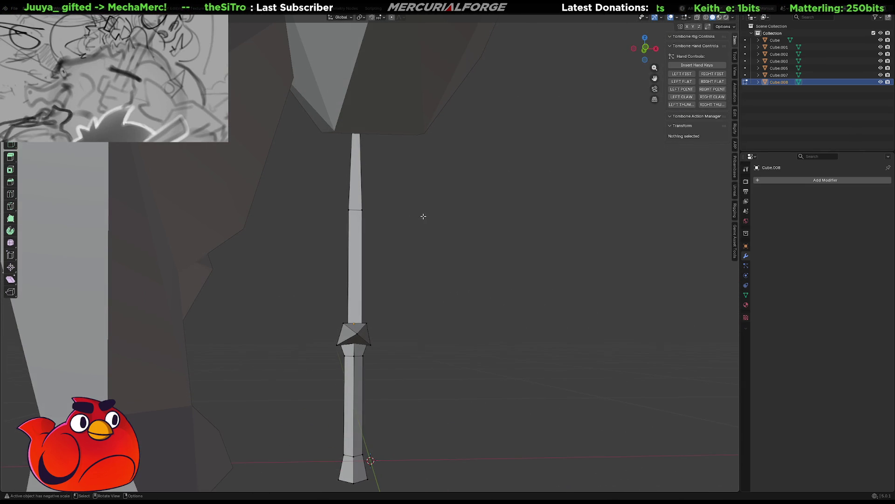
pyautogui.click(358, 210)
pyautogui.press('s')
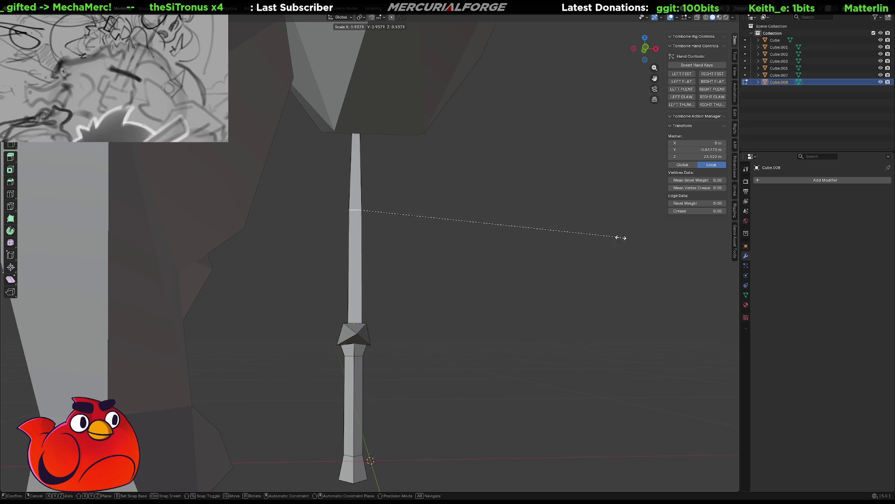
pyautogui.click(596, 238)
pyautogui.hotkey('alt', 'a')
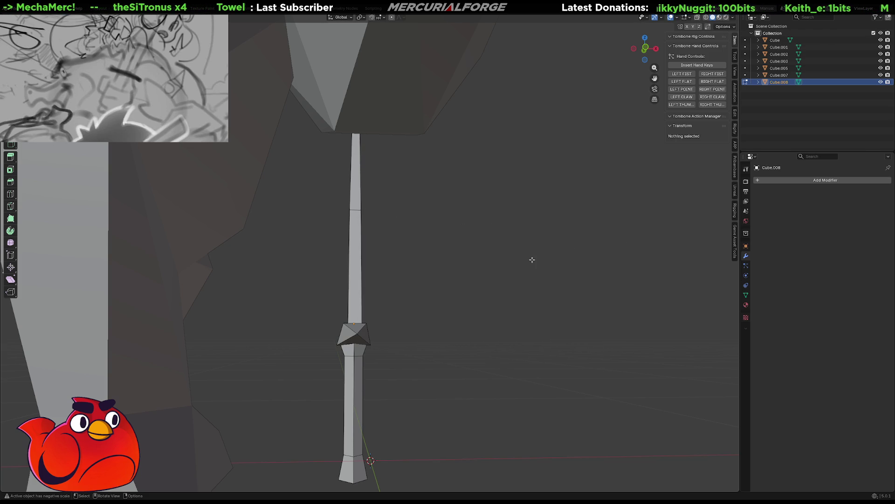
pyautogui.scroll(-3, 532, 258)
pyautogui.moveTo(532, 258)
pyautogui.mouseDown(button='middle')
pyautogui.moveTo(298, 267)
pyautogui.moveTo(379, 258)
pyautogui.mouseUp(button='middle')
pyautogui.press('Tab')
pyautogui.click(381, 221)
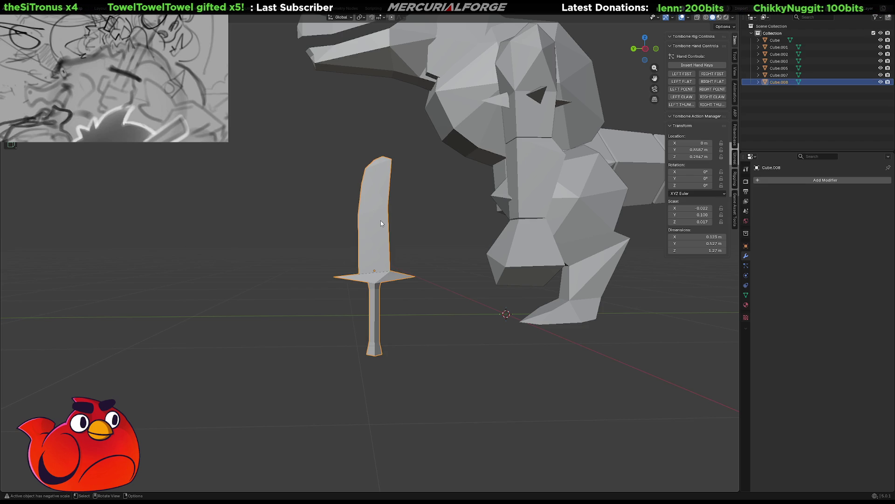
pyautogui.scroll(2, 387, 262)
# - In Edit Mode, box-select the blade tip vertices and shift them along Y twice to slant the tip
pyautogui.moveTo(386, 261); pyautogui.dragTo(376, 277, button='middle')
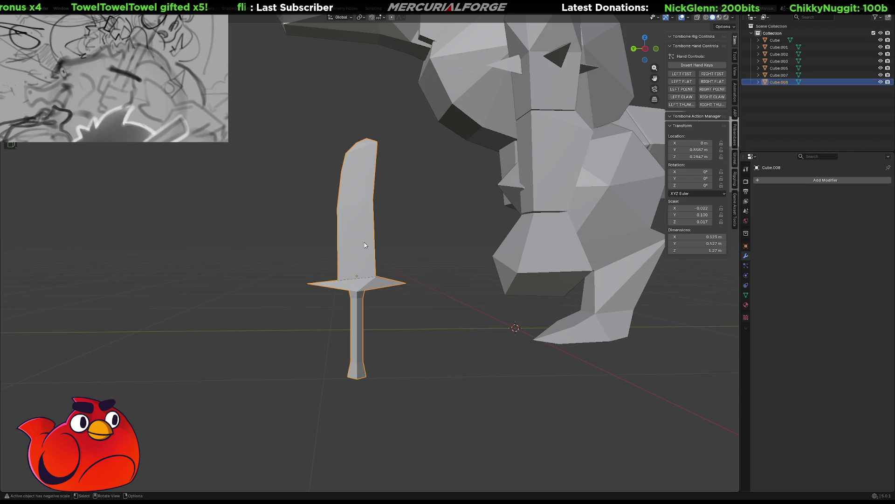
pyautogui.moveTo(364, 246); pyautogui.dragTo(372, 237, button='middle')
pyautogui.press('Tab')
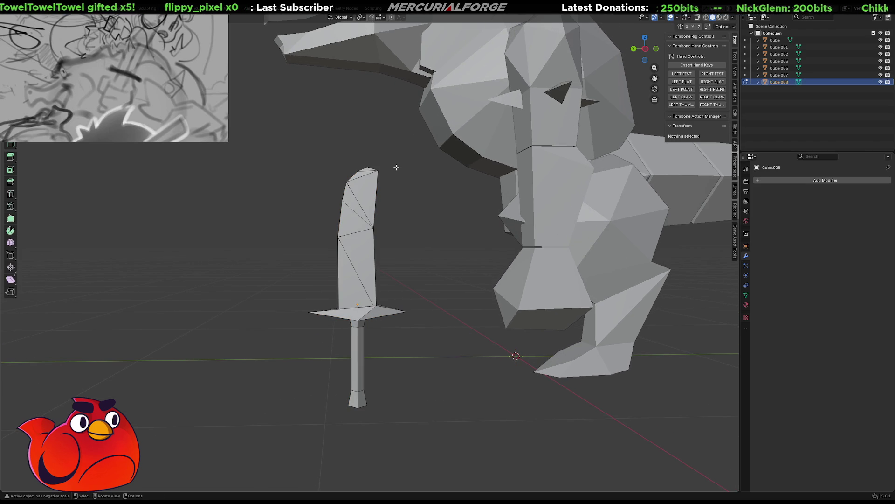
pyautogui.moveTo(393, 150); pyautogui.dragTo(420, 209)
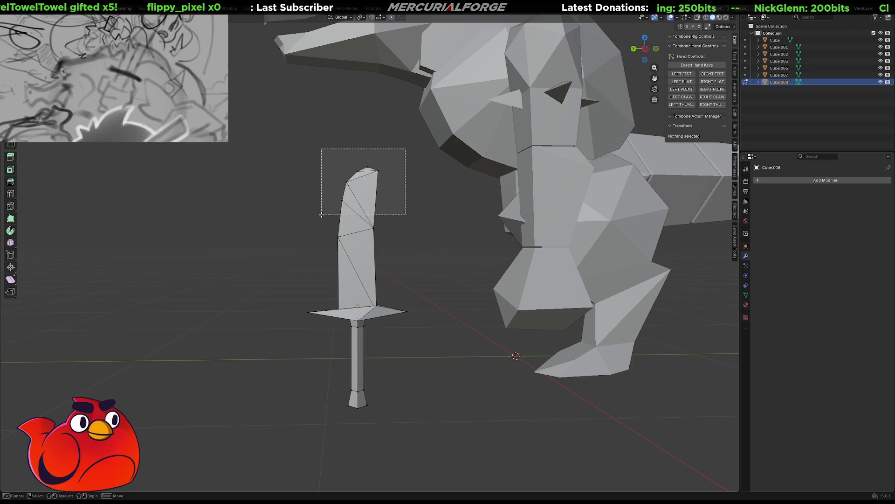
pyautogui.press('g')
pyautogui.press('y')
pyautogui.click(416, 208)
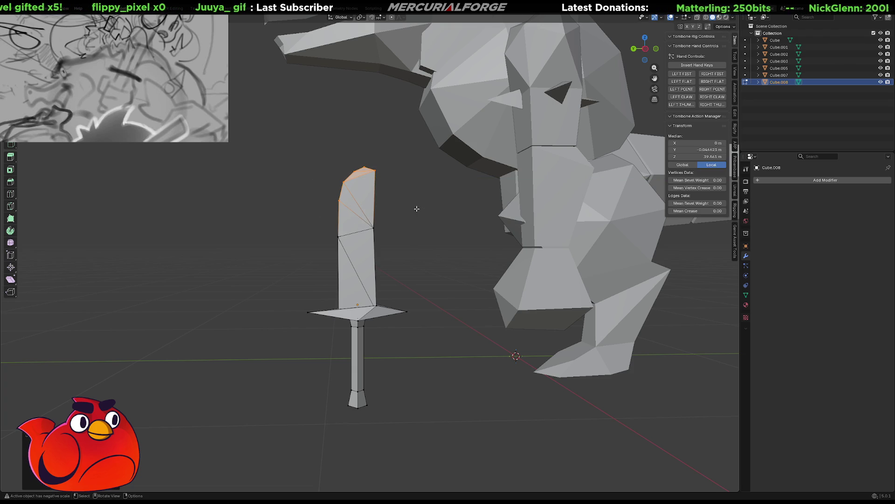
pyautogui.moveTo(423, 148); pyautogui.dragTo(327, 187)
pyautogui.press('g')
pyautogui.press('y')
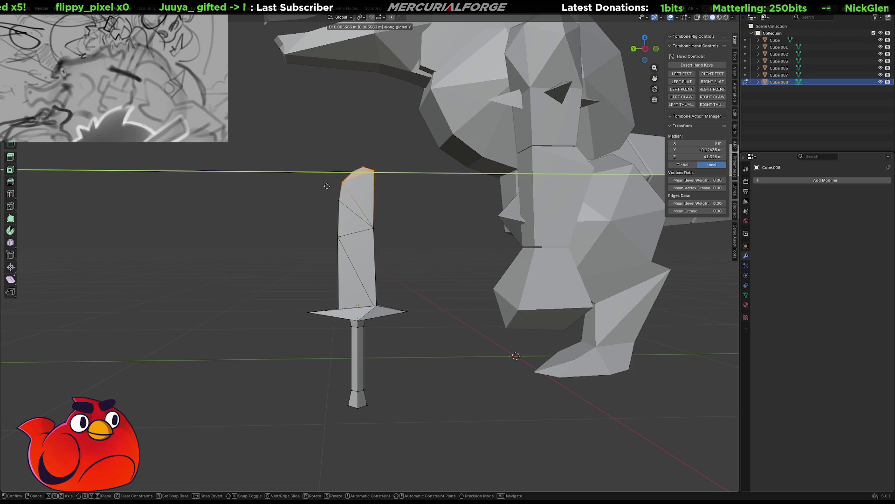
pyautogui.click(325, 186)
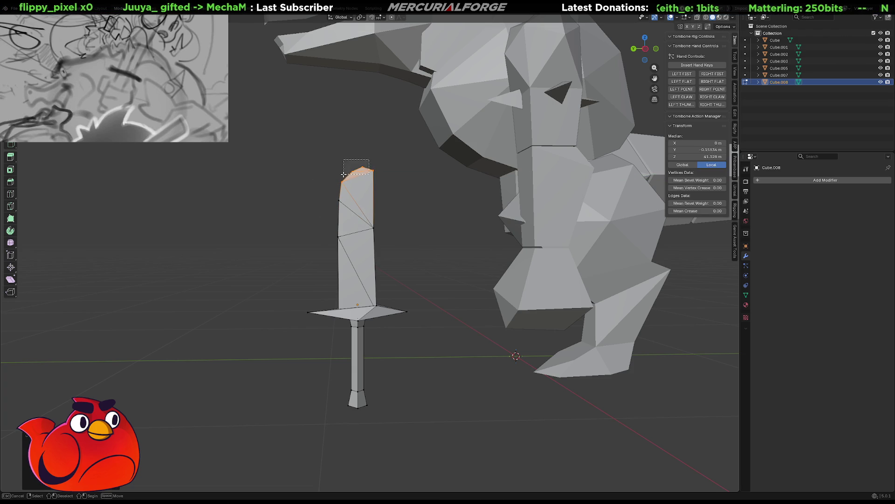
# - Nudge the tip vertices further, then move one tip vertex locked off the X axis
pyautogui.moveTo(344, 161); pyautogui.dragTo(369, 179)
pyautogui.press('g')
pyautogui.press('y')
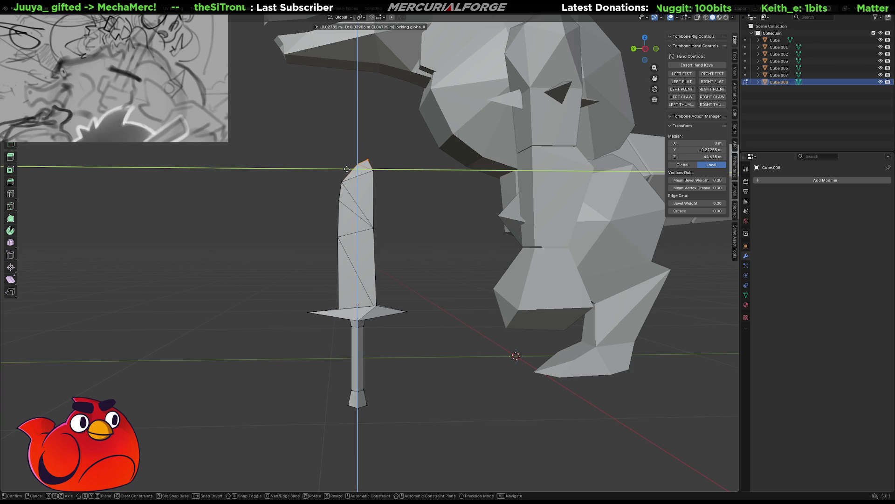
pyautogui.click(347, 170)
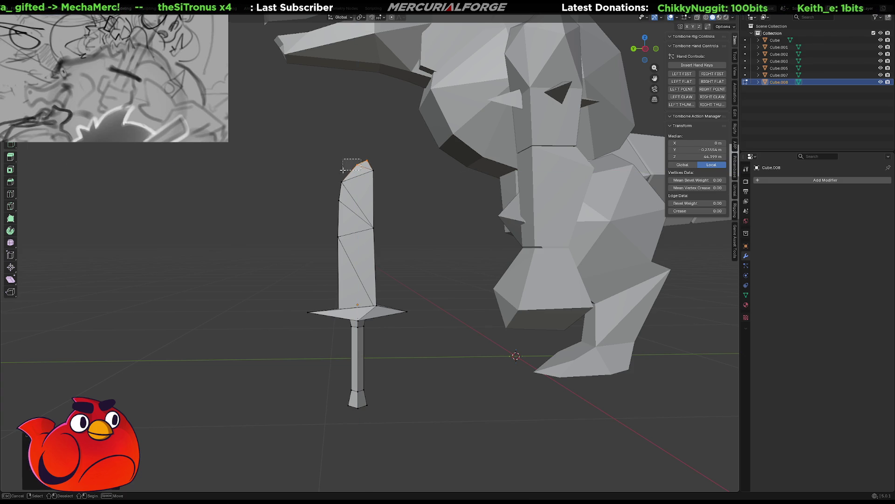
pyautogui.moveTo(345, 169); pyautogui.dragTo(389, 179, button='middle')
pyautogui.moveTo(383, 180); pyautogui.dragTo(355, 176, button='middle')
pyautogui.press('g')
pyautogui.hotkey('shift', 'x')
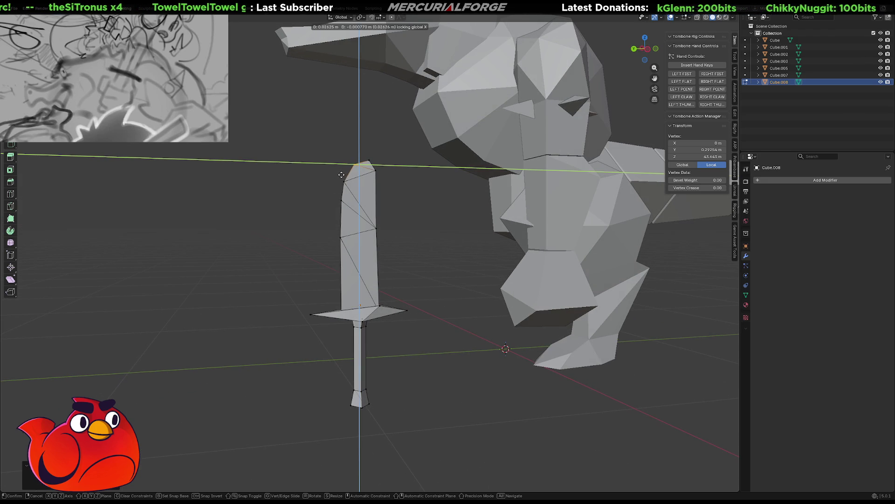
pyautogui.click(342, 174)
# - Clear the selection, select all and bring up the viewport shading pie menu
pyautogui.moveTo(329, 210); pyautogui.dragTo(334, 204, button='middle')
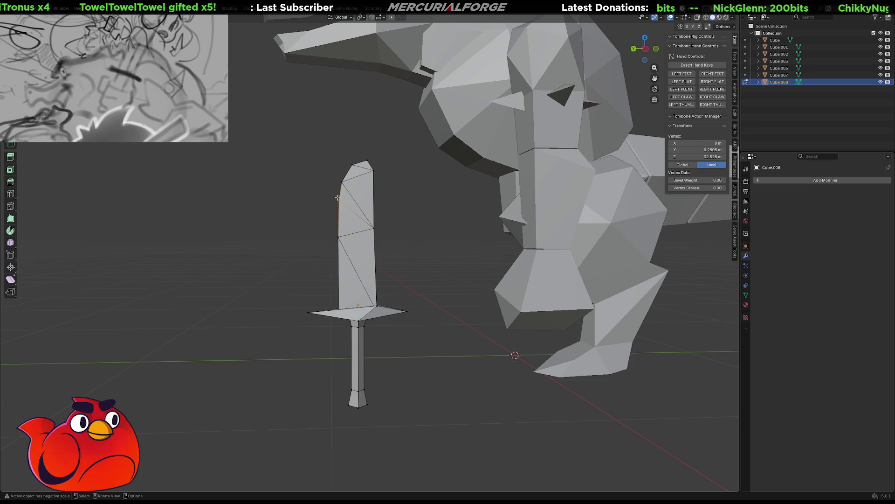
pyautogui.hotkey('alt', 'a')
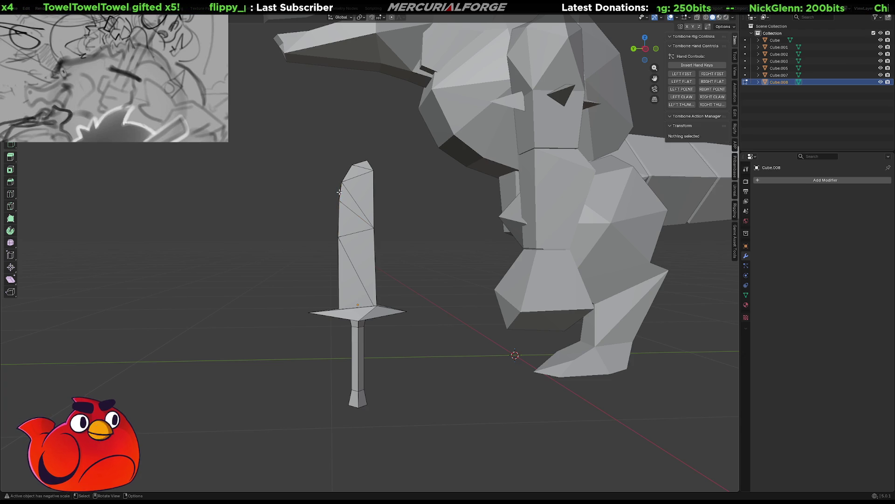
pyautogui.press('a')
pyautogui.press('z')
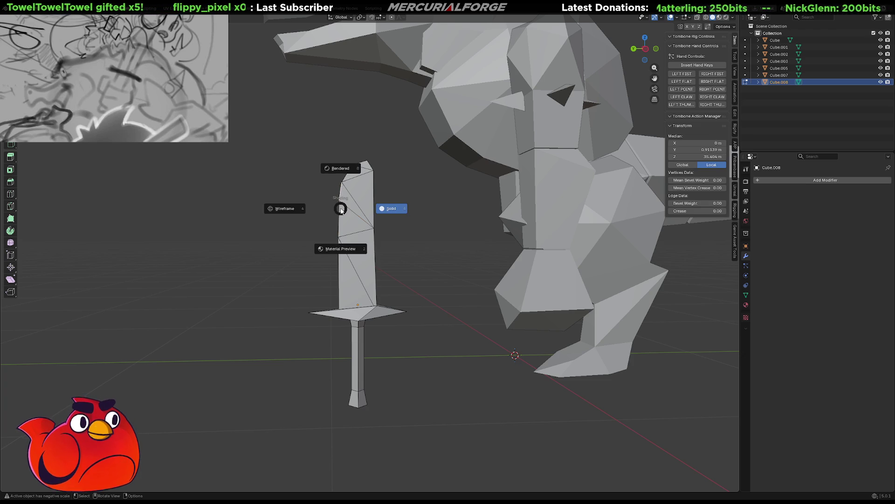
# - Merge the stray blade vertices At Center, then select blade geometry to check it
pyautogui.press('Escape')
pyautogui.press('m')
pyautogui.click(312, 168)
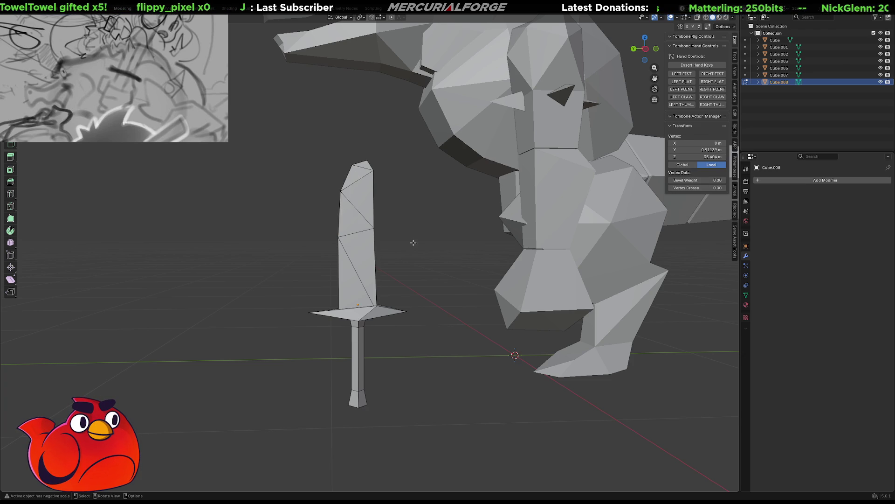
pyautogui.scroll(-4, 408, 241)
pyautogui.scroll(4, 414, 244)
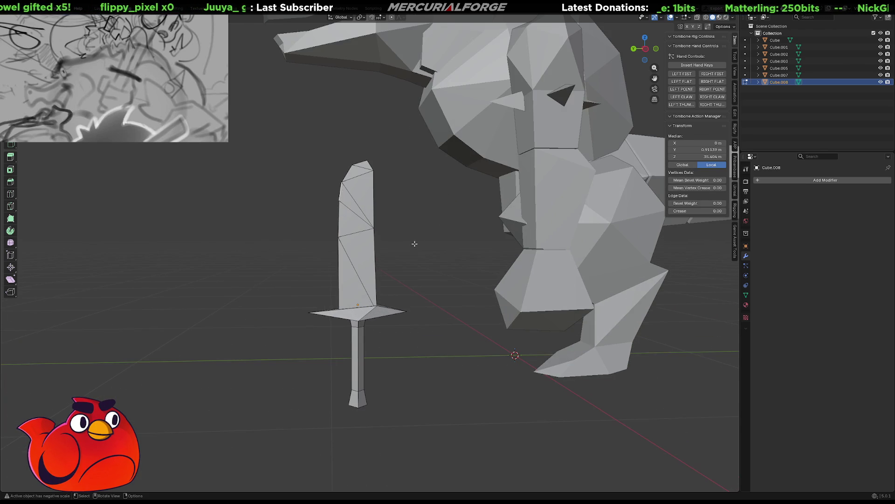
pyautogui.scroll(2, 404, 258)
pyautogui.scroll(3, 405, 258)
pyautogui.scroll(2, 396, 238)
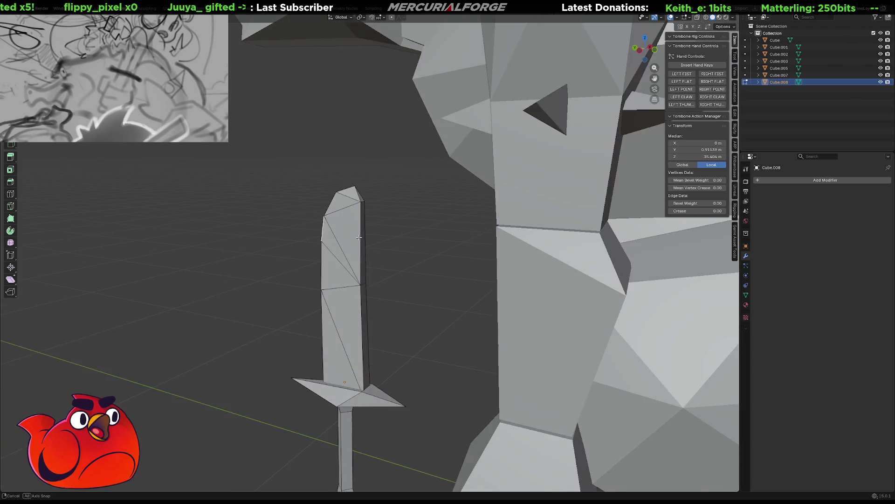
pyautogui.scroll(-2, 392, 231)
pyautogui.moveTo(390, 225); pyautogui.dragTo(404, 226, button='middle')
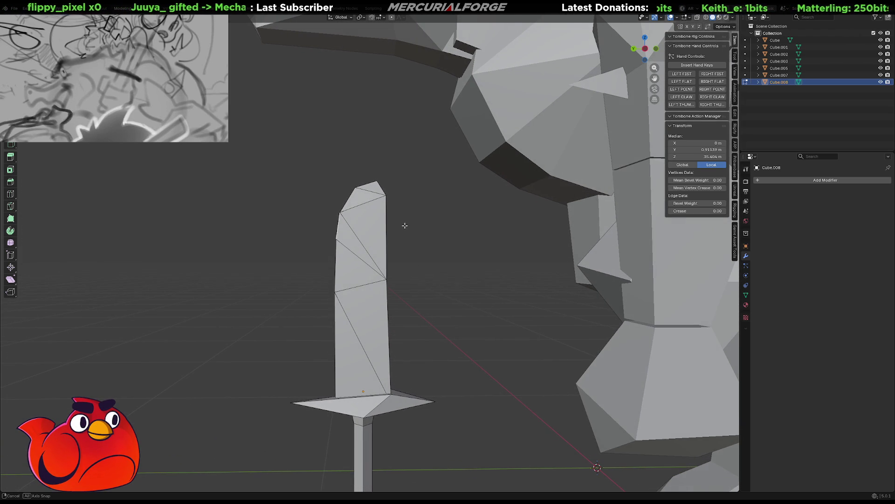
pyautogui.click(404, 238)
pyautogui.moveTo(402, 264)
pyautogui.mouseDown(button='middle')
pyautogui.moveTo(356, 253)
pyautogui.moveTo(533, 249)
pyautogui.moveTo(427, 231)
pyautogui.moveTo(383, 239)
pyautogui.mouseUp(button='middle')
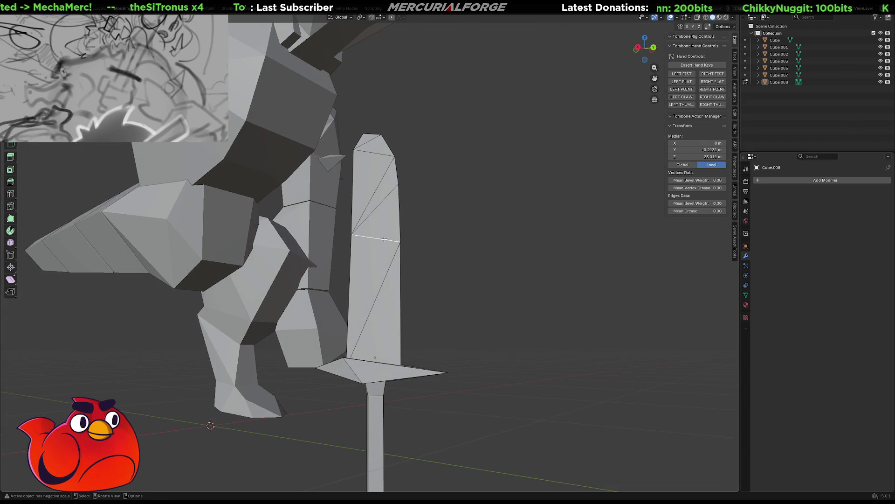
# - Apply a vertex context-menu operation and grow then shrink the selection along the blade edge
pyautogui.rightClick(400, 219)
pyautogui.click(382, 224)
pyautogui.moveTo(401, 219)
pyautogui.mouseDown(button='middle')
pyautogui.moveTo(360, 249)
pyautogui.moveTo(440, 253)
pyautogui.mouseUp(button='middle')
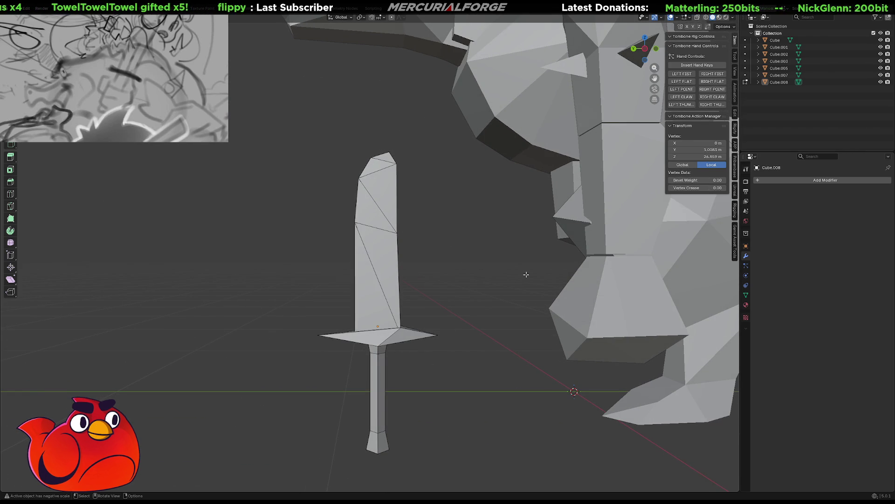
pyautogui.press('ctrl+KP_Add')
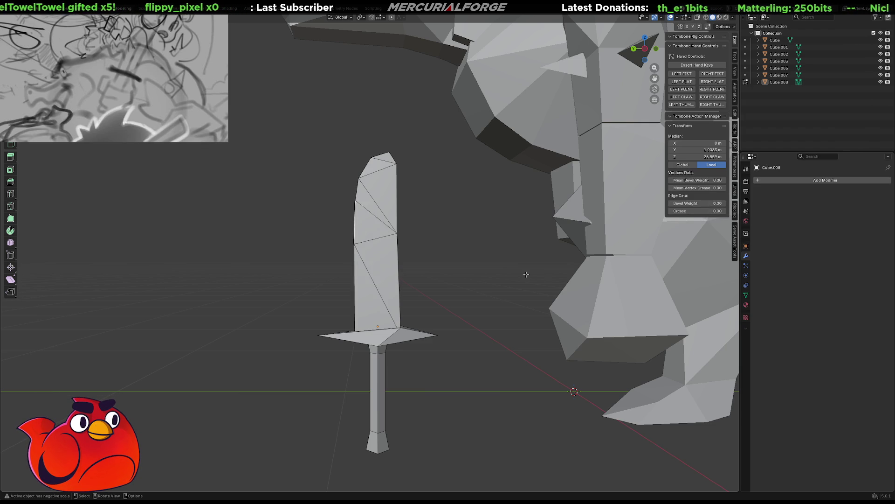
pyautogui.press('ctrl+KP_Subtract')
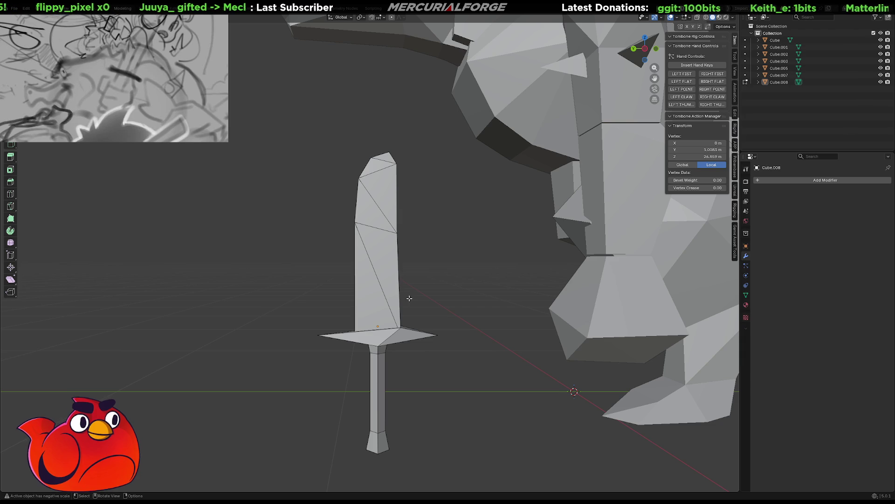
# - Switch the scene to wireframe, select a second blade vertex and start moving them in Z
pyautogui.hotkey('shift', 'z')
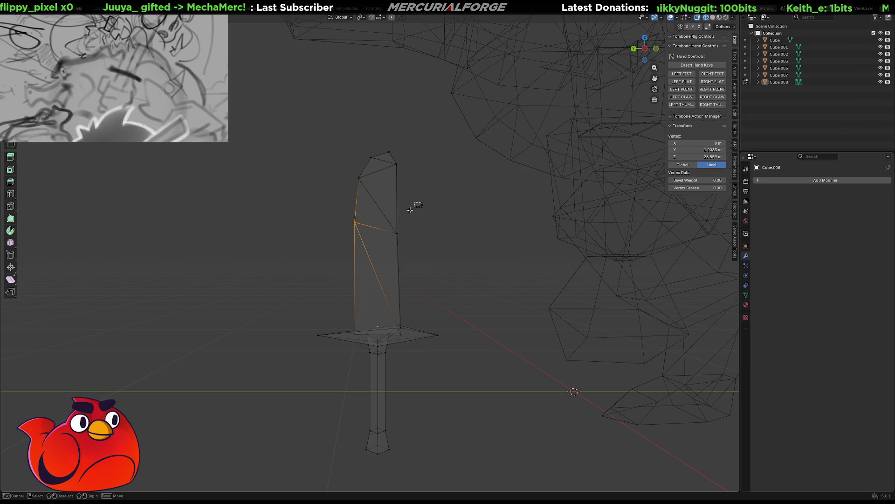
pyautogui.keyDown('shift'); pyautogui.click(397, 234); pyautogui.keyUp('shift')
pyautogui.press('g')
pyautogui.press('z')
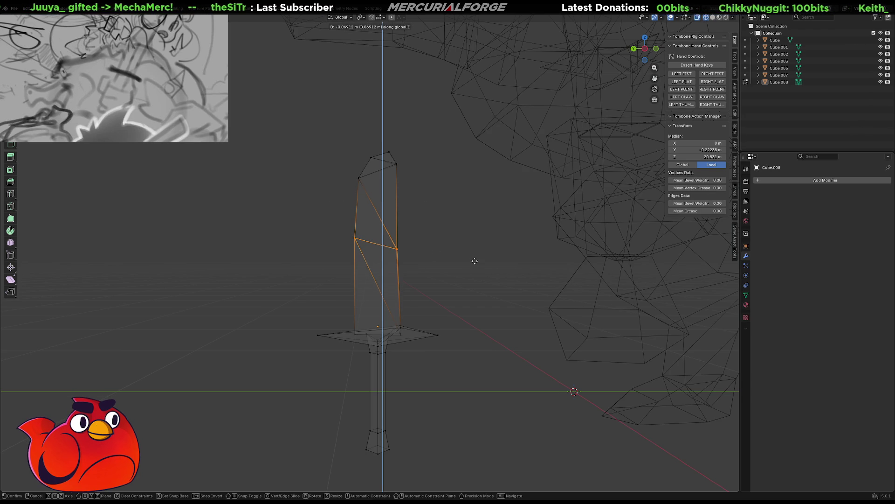
# - Scale the selected blade edge, then widen the blade's top faces with the X axis excluded
pyautogui.press('s')
pyautogui.click(482, 260)
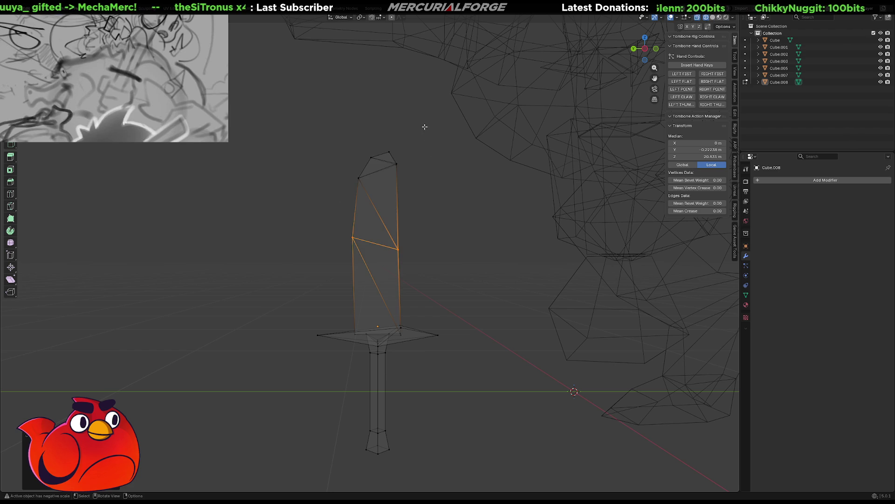
pyautogui.click(382, 164)
pyautogui.press('s')
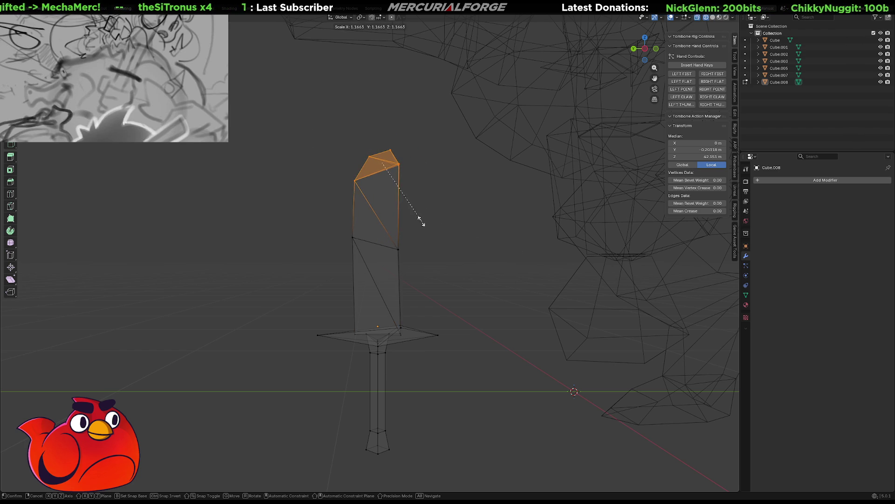
pyautogui.hotkey('shift', 'x')
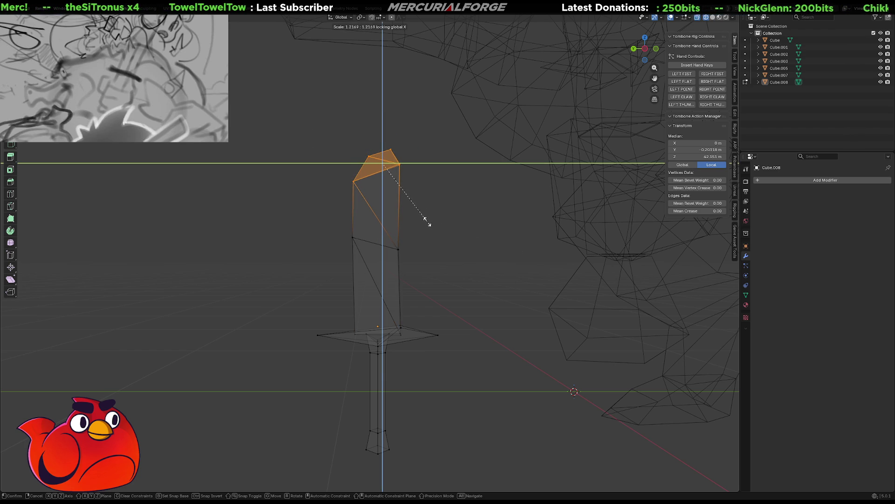
pyautogui.click(428, 223)
# - Box-select the upper blade vertices and rescale them, then target the vertex near the tip
pyautogui.moveTo(428, 222)
pyautogui.mouseDown(button='middle')
pyautogui.moveTo(401, 260)
pyautogui.moveTo(452, 239)
pyautogui.mouseUp(button='middle')
pyautogui.moveTo(452, 239); pyautogui.dragTo(393, 256)
pyautogui.press('s')
pyautogui.click(514, 264)
pyautogui.moveTo(490, 259)
pyautogui.mouseDown(button='middle')
pyautogui.moveTo(371, 229)
pyautogui.moveTo(441, 230)
pyautogui.mouseUp(button='middle')
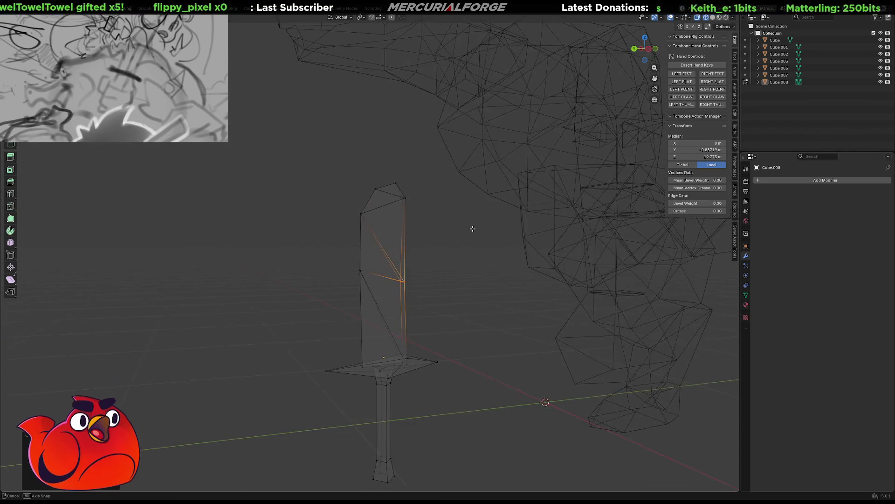
pyautogui.moveTo(440, 230); pyautogui.dragTo(392, 189, button='middle')
pyautogui.click(373, 176)
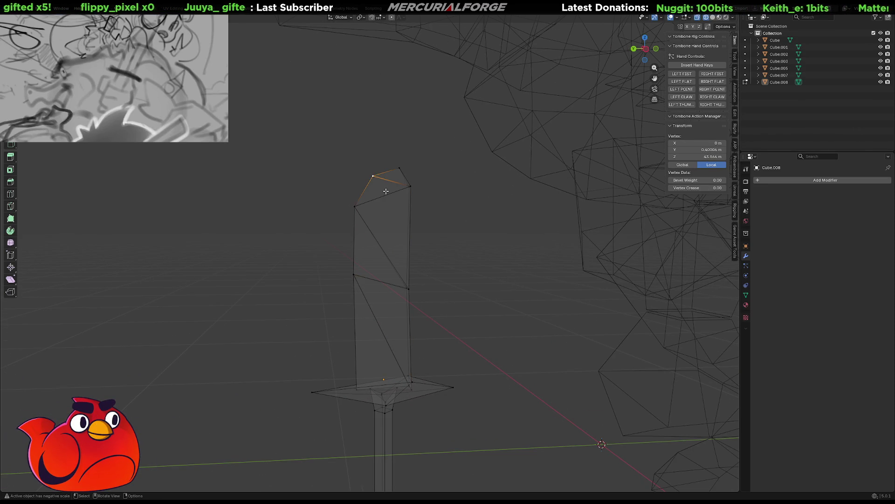
# - Bevel the blade's tip vertex so the top gains extra points for a notch
pyautogui.hotkey('ctrl', 'shift', 'b')
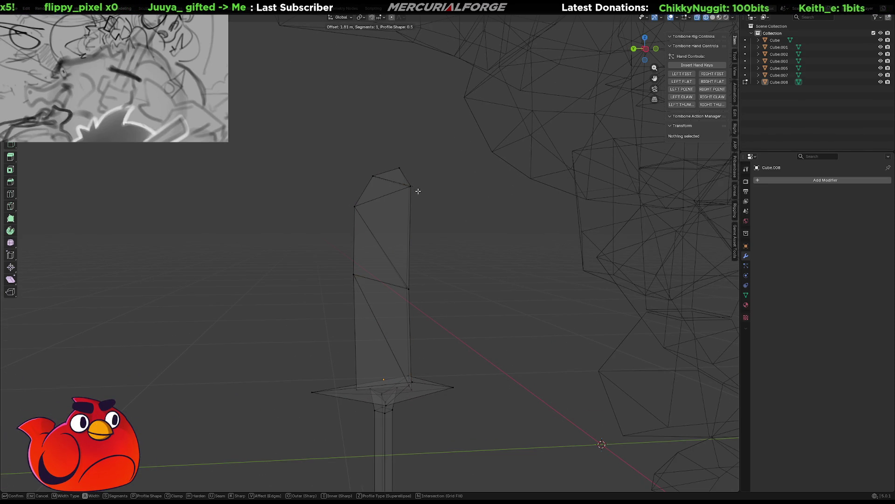
pyautogui.click(423, 190)
pyautogui.hotkey('ctrl', 'v')
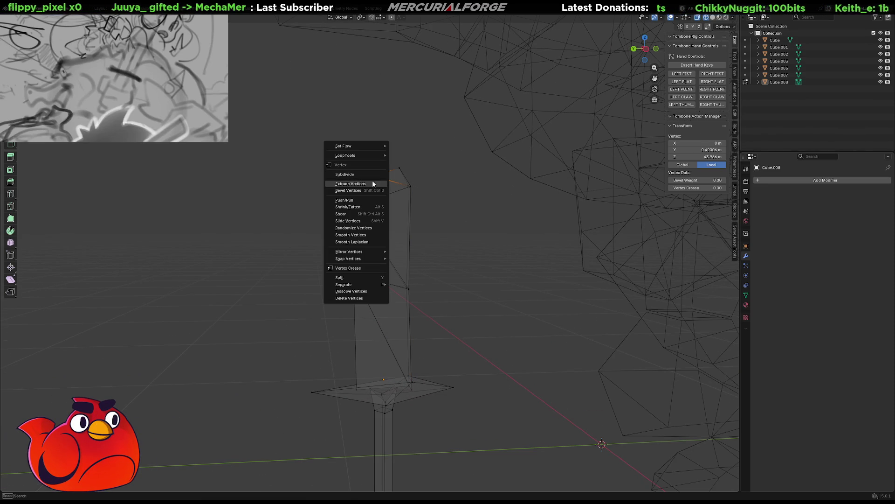
pyautogui.click(365, 190)
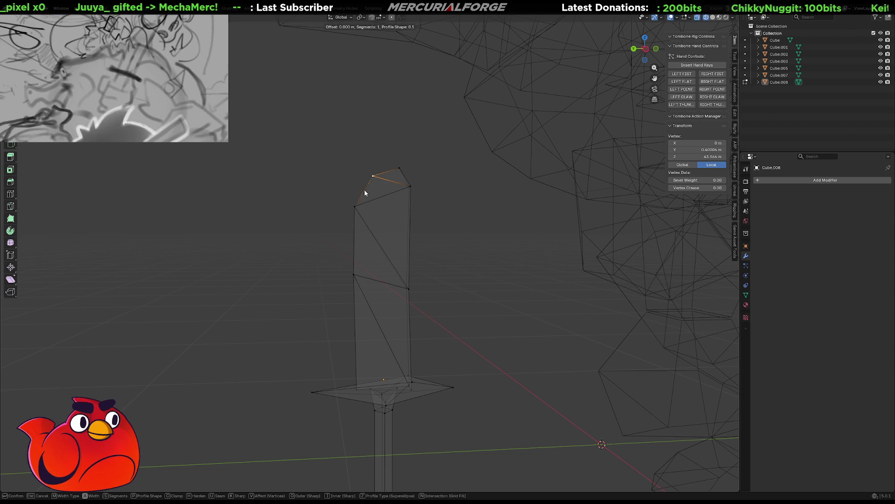
pyautogui.click(384, 206)
# - Orbit around the tip and box-select the newly beveled vertices
pyautogui.moveTo(384, 206)
pyautogui.mouseDown(button='middle')
pyautogui.moveTo(494, 261)
pyautogui.moveTo(455, 252)
pyautogui.mouseUp(button='middle')
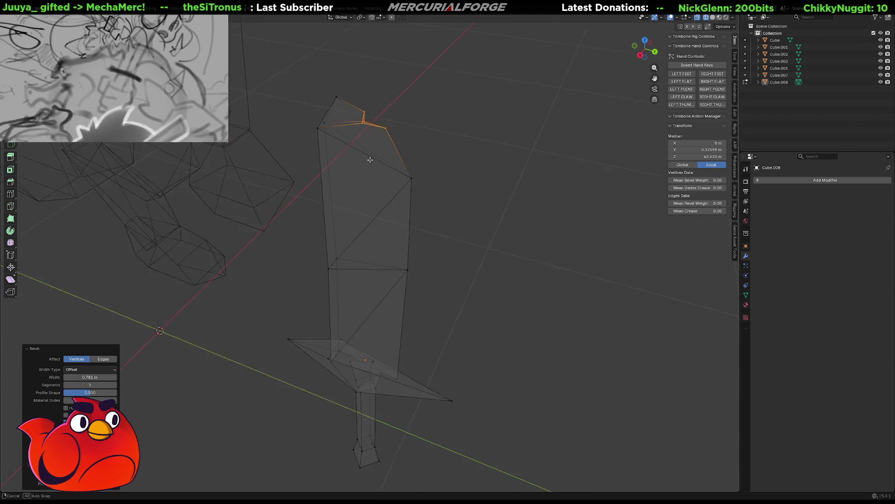
pyautogui.scroll(6, 406, 229)
pyautogui.moveTo(406, 229); pyautogui.dragTo(395, 222, button='middle')
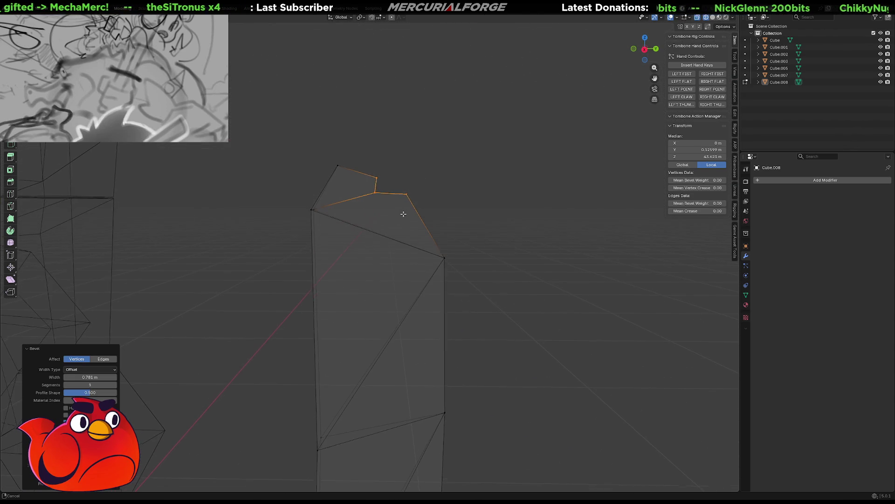
pyautogui.moveTo(377, 203); pyautogui.dragTo(343, 224)
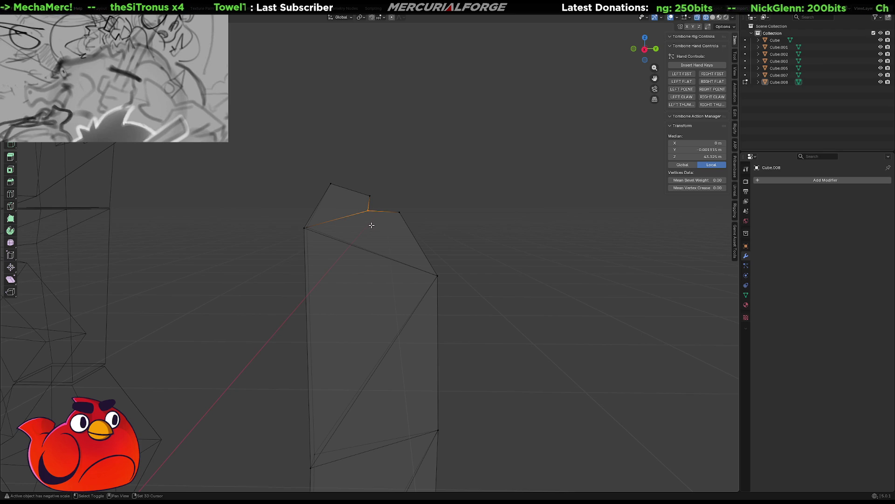
# - Collapse the selected tip edges and merge the tip vertices at their center
pyautogui.rightClick(371, 224)
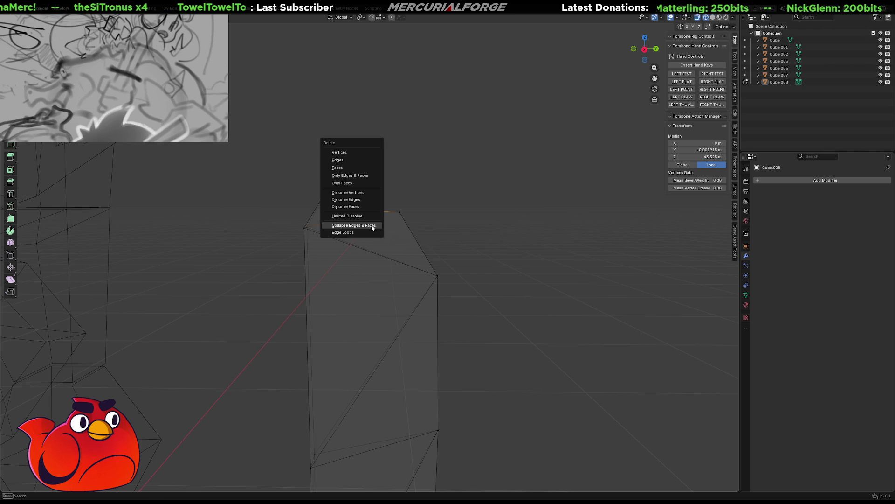
pyautogui.click(374, 229)
pyautogui.moveTo(372, 225)
pyautogui.mouseDown(button='middle')
pyautogui.moveTo(344, 236)
pyautogui.moveTo(355, 233)
pyautogui.mouseUp(button='middle')
pyautogui.rightClick(370, 216)
pyautogui.click(374, 221)
pyautogui.press('m')
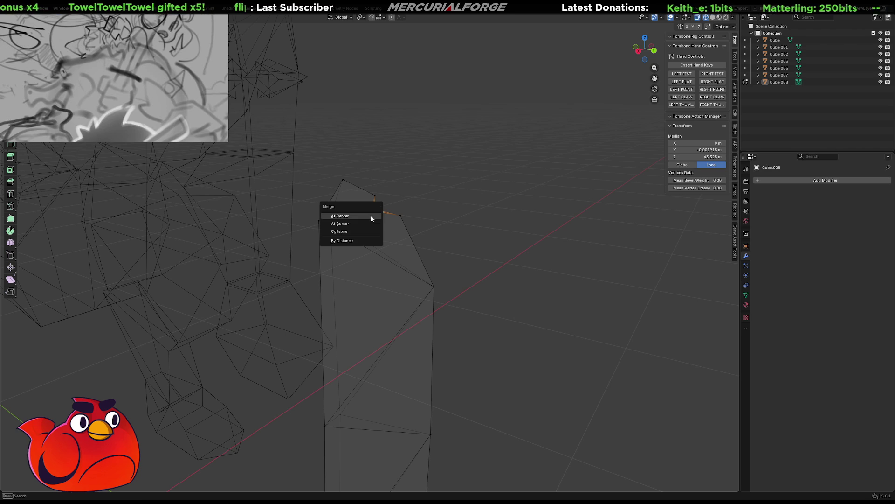
pyautogui.click(370, 216)
pyautogui.moveTo(370, 215); pyautogui.dragTo(399, 210, button='middle')
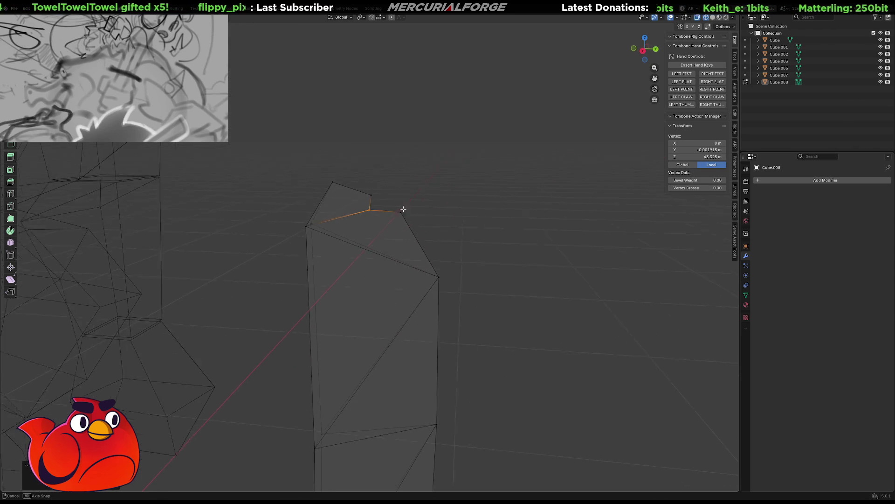
# - Reposition the tip and a neighbouring top vertex, then dissolve a vertex to simplify the tip
pyautogui.press('g')
pyautogui.hotkey('shift', 'z')
pyautogui.click(418, 201)
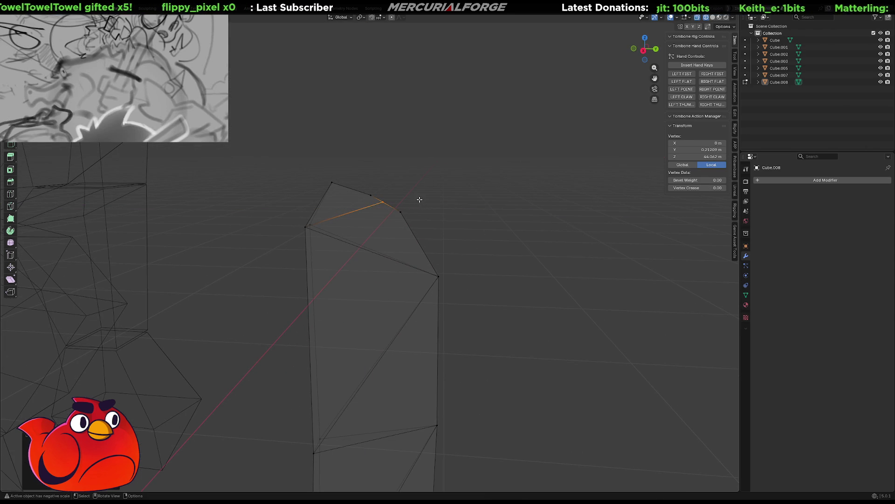
pyautogui.click(374, 197)
pyautogui.press('g')
pyautogui.hotkey('shift', 'x')
pyautogui.click(421, 204)
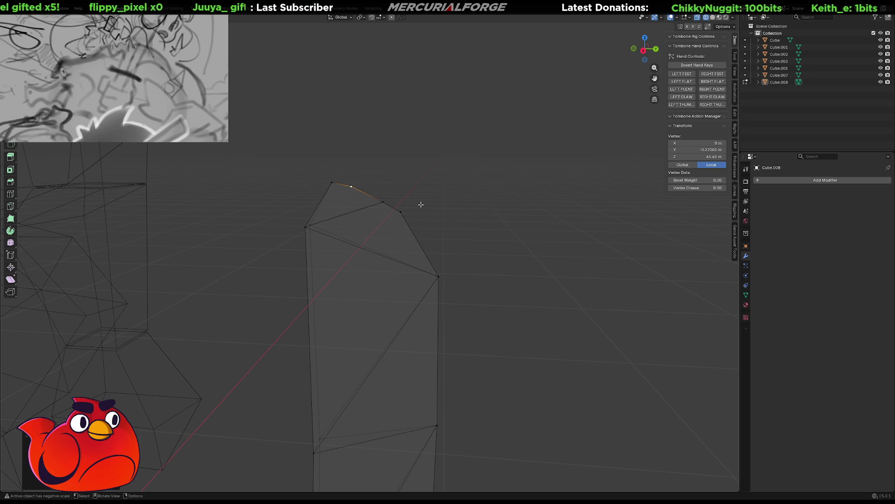
pyautogui.press('x')
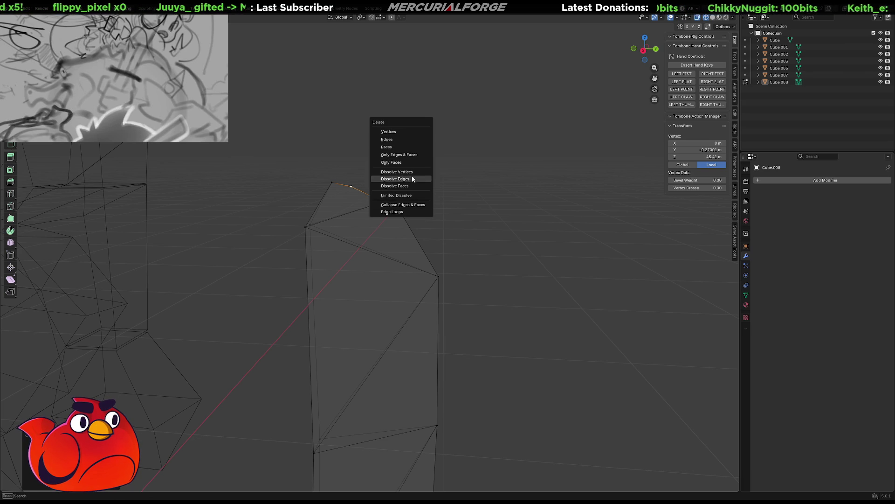
pyautogui.click(410, 172)
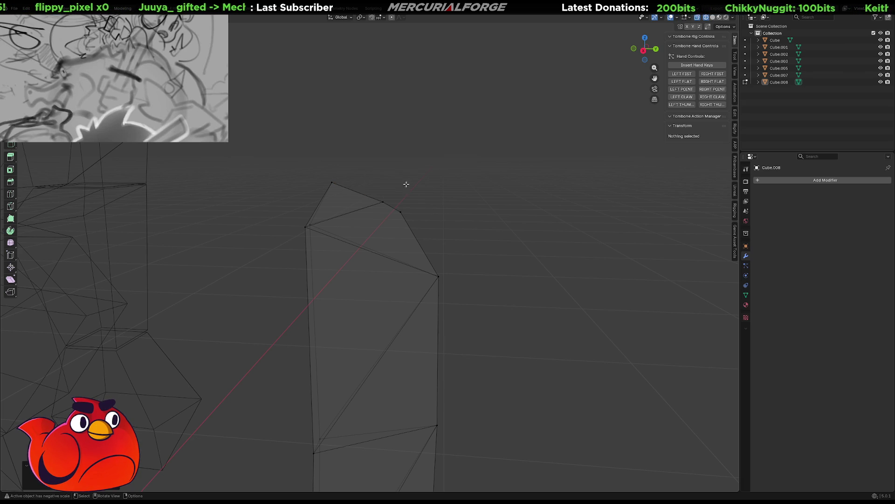
# - Move three tip vertices one by one into a slanted point, then return to Object Mode
pyautogui.click(401, 212)
pyautogui.moveTo(406, 213); pyautogui.dragTo(430, 216, button='middle')
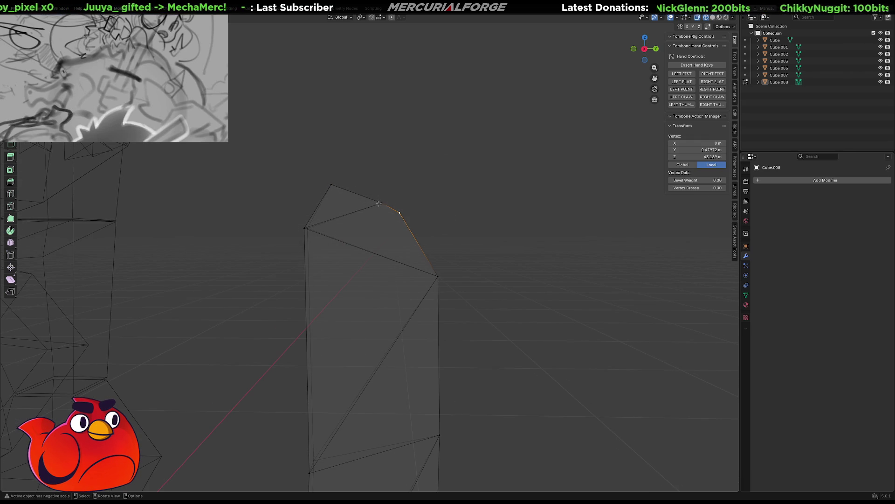
pyautogui.press('g')
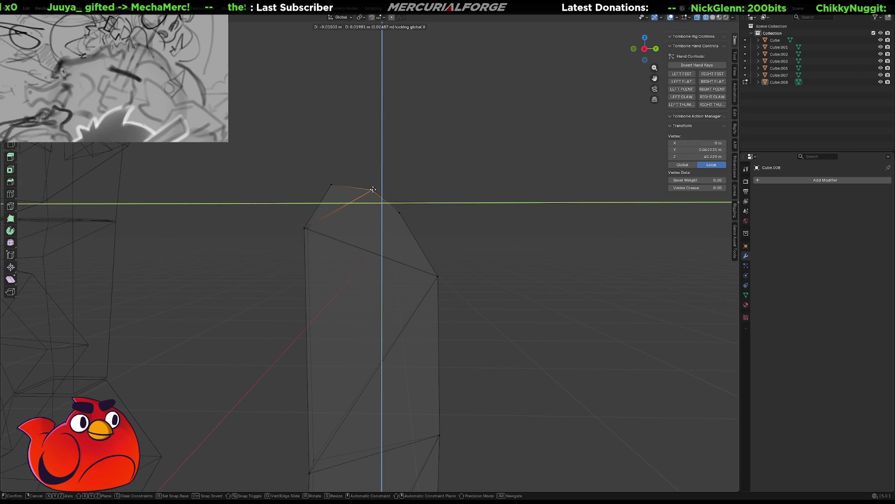
pyautogui.click(370, 191)
pyautogui.click(399, 212)
pyautogui.press('g')
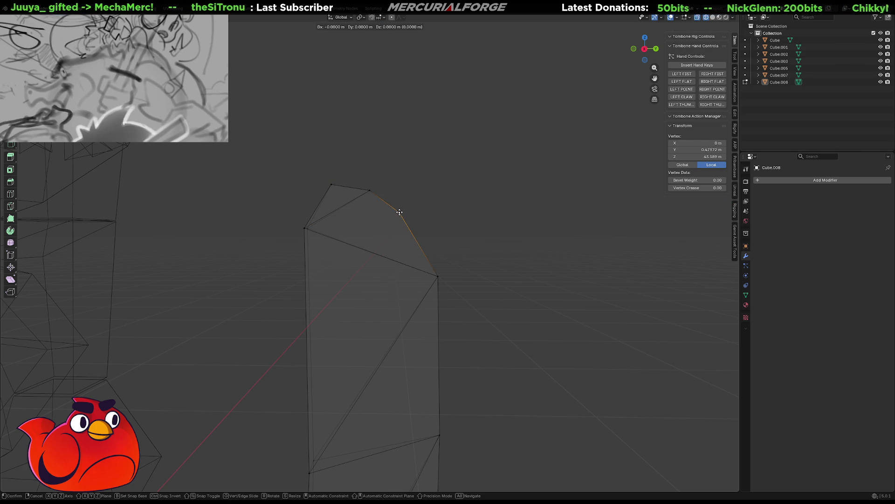
pyautogui.click(413, 210)
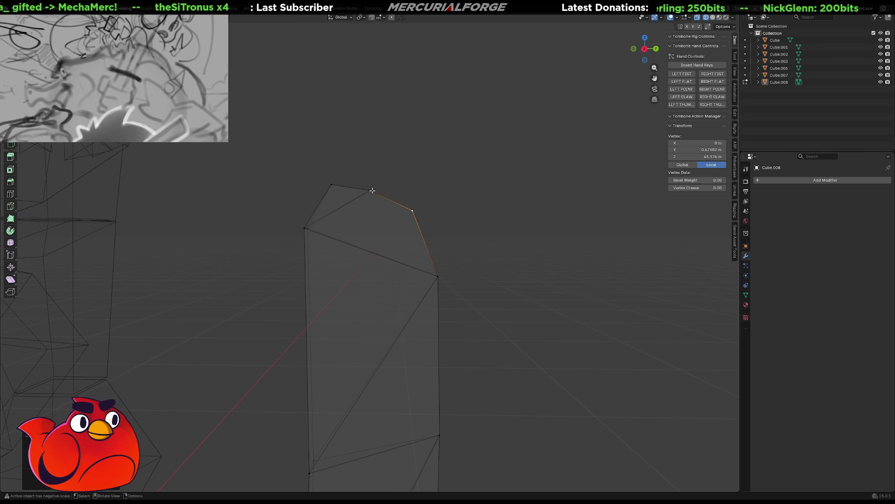
pyautogui.click(373, 190)
pyautogui.press('g')
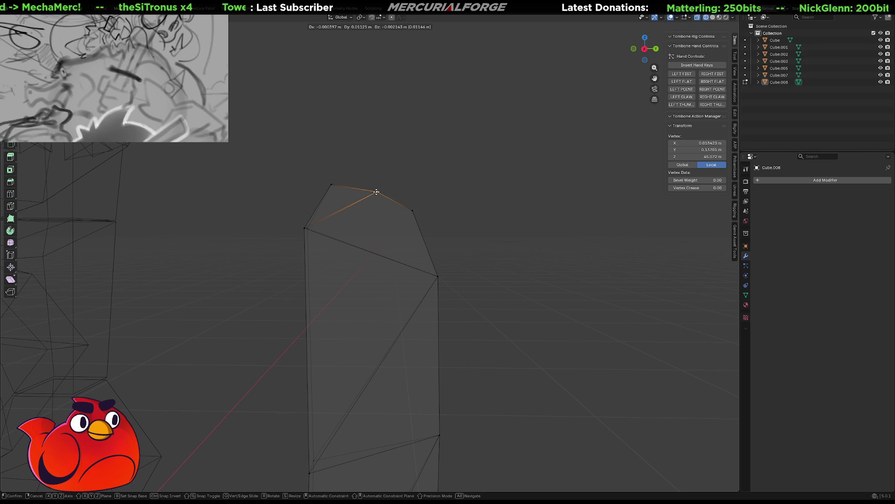
pyautogui.click(376, 192)
pyautogui.scroll(-2, 420, 252)
pyautogui.moveTo(420, 252)
pyautogui.mouseDown(button='middle')
pyautogui.moveTo(444, 265)
pyautogui.moveTo(200, 253)
pyautogui.moveTo(354, 268)
pyautogui.mouseUp(button='middle')
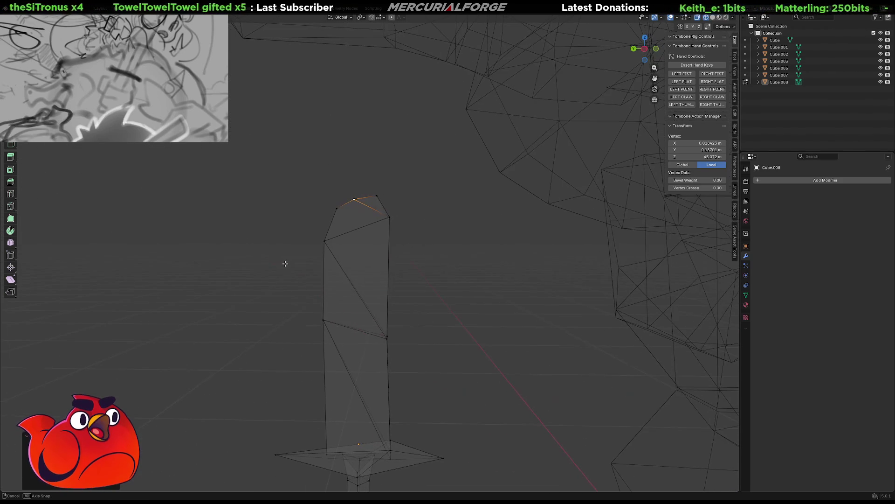
pyautogui.press('Tab')
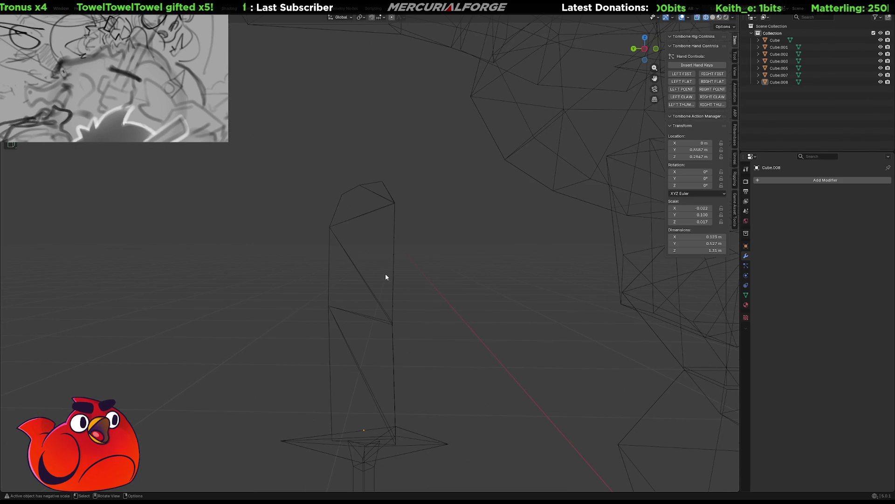
# - Add a plane to the sword mesh in Edit Mode and move it aside
pyautogui.press('Tab')
pyautogui.hotkey('alt', 'a')
pyautogui.scroll(-3, 403, 304)
pyautogui.hotkey('shift', 'a')
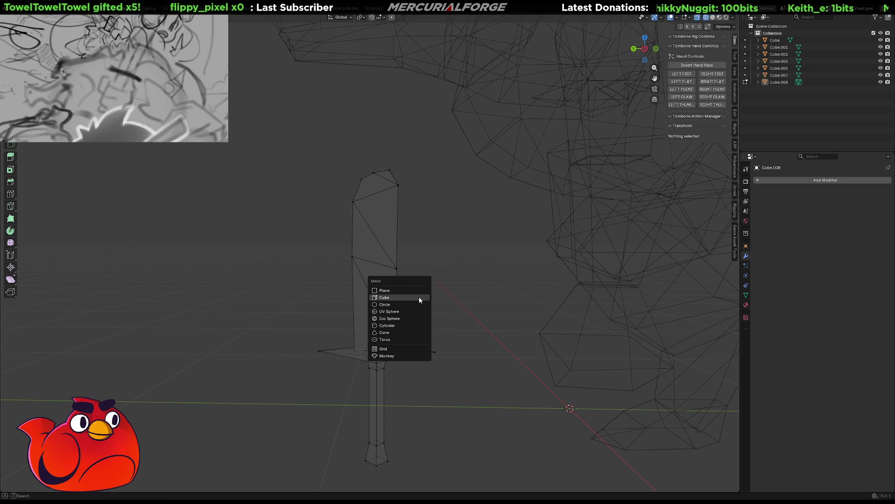
pyautogui.click(419, 299)
pyautogui.scroll(-3, 448, 310)
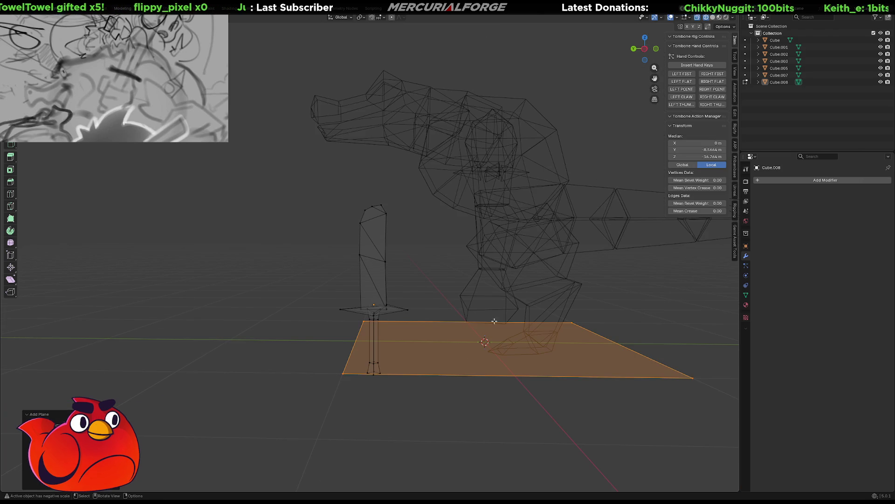
pyautogui.press('g')
pyautogui.click(542, 334)
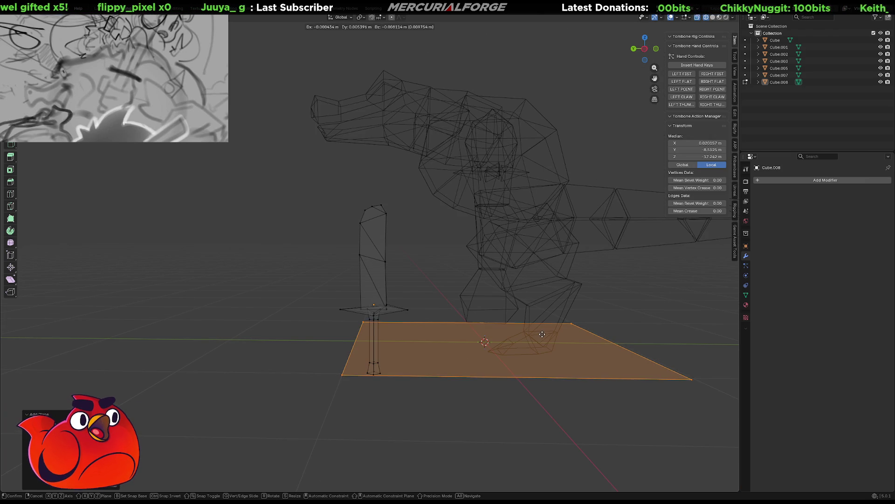
# - Try a 5° X tilt and undo it, then rotate the plane 90° on Y to stand upright and shrink it
pyautogui.press('r')
pyautogui.write('x')
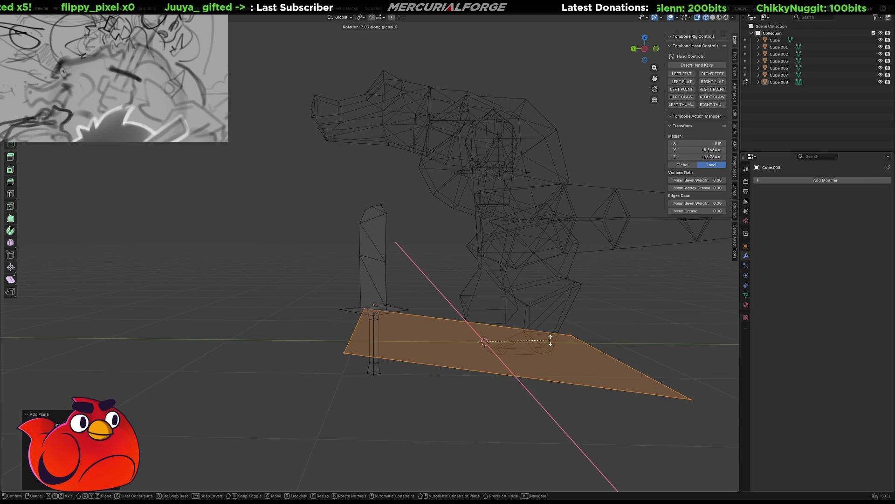
pyautogui.write('5')
pyautogui.press('Return')
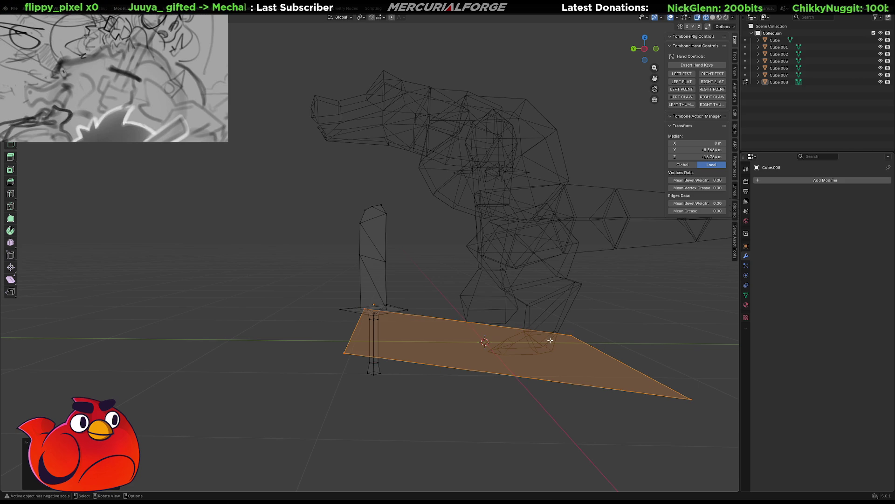
pyautogui.hotkey('ctrl', 'z')
pyautogui.hotkey('ctrl', 'z')
pyautogui.hotkey('ctrl', 'shift', 'z')
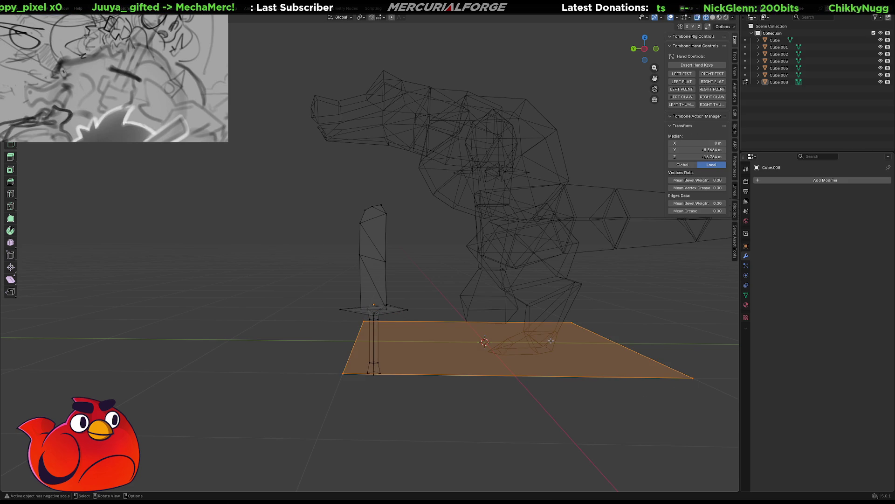
pyautogui.press('r')
pyautogui.write('y')
pyautogui.write('90')
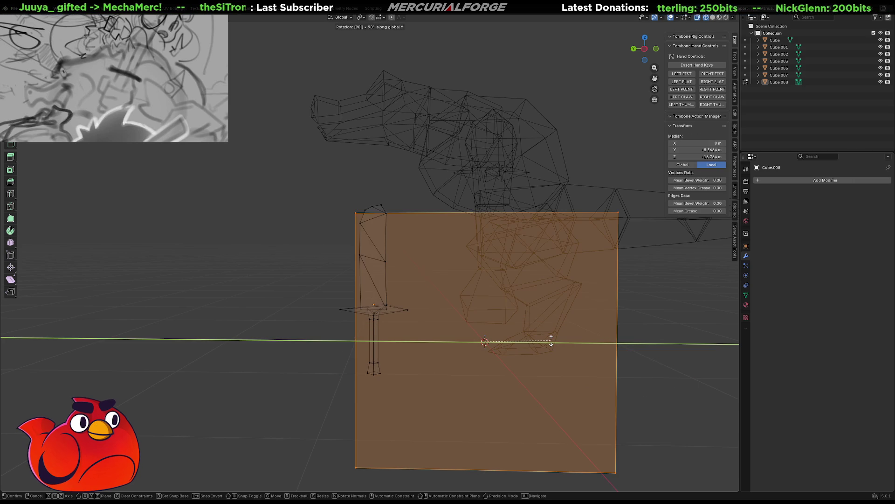
pyautogui.press('Return')
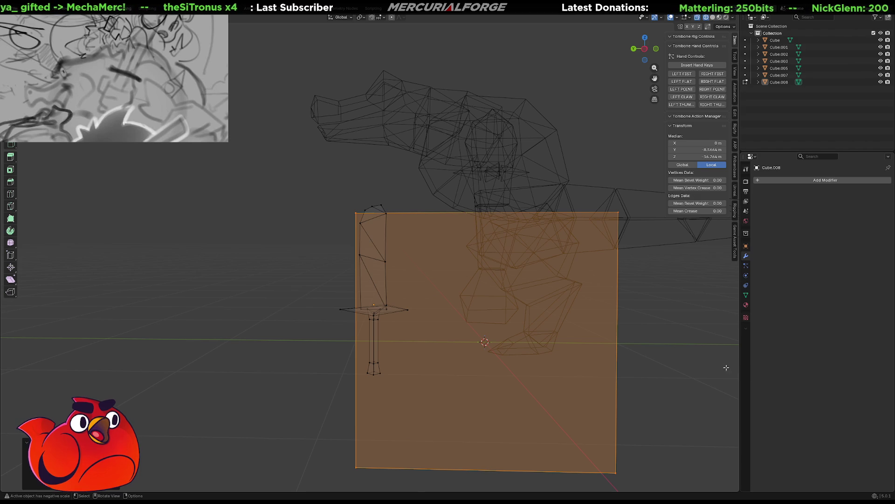
pyautogui.press('s')
pyautogui.click(518, 341)
# - Move the small plane onto the sword blade with the X axis excluded
pyautogui.press('g')
pyautogui.hotkey('shift', 'x')
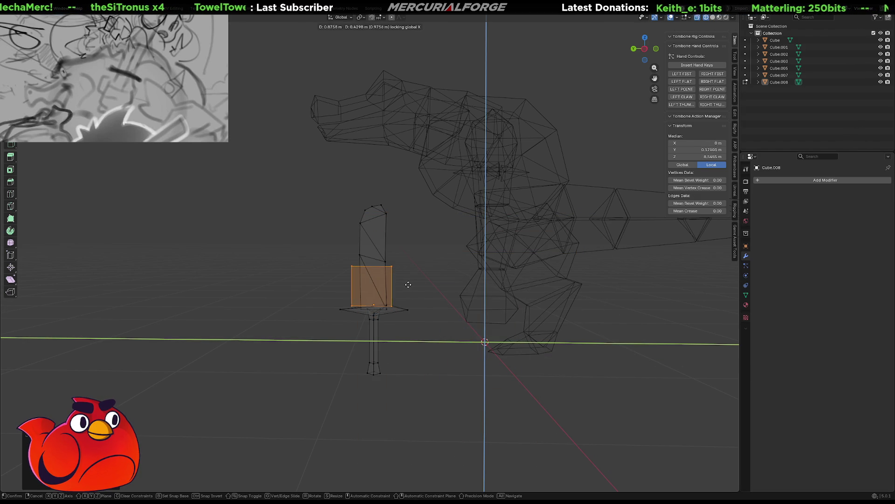
pyautogui.click(408, 286)
pyautogui.scroll(3, 407, 308)
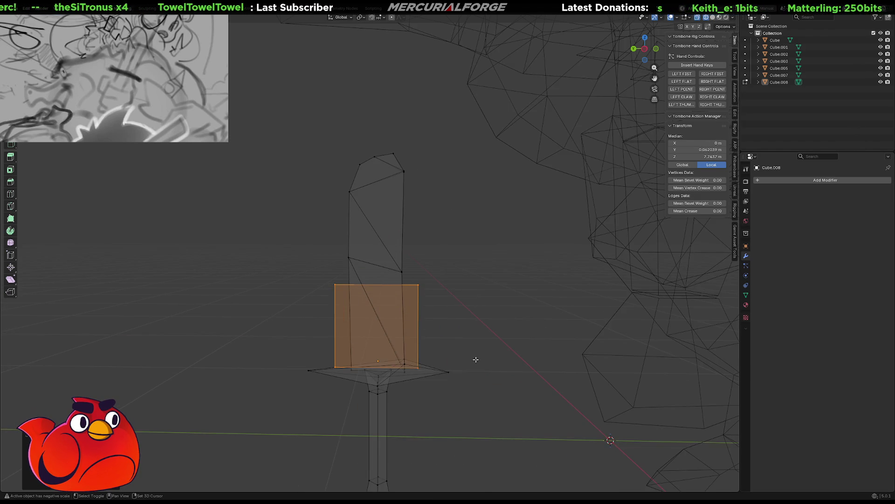
pyautogui.scroll(2, 469, 360)
pyautogui.scroll(2, 473, 315)
pyautogui.scroll(2, 475, 270)
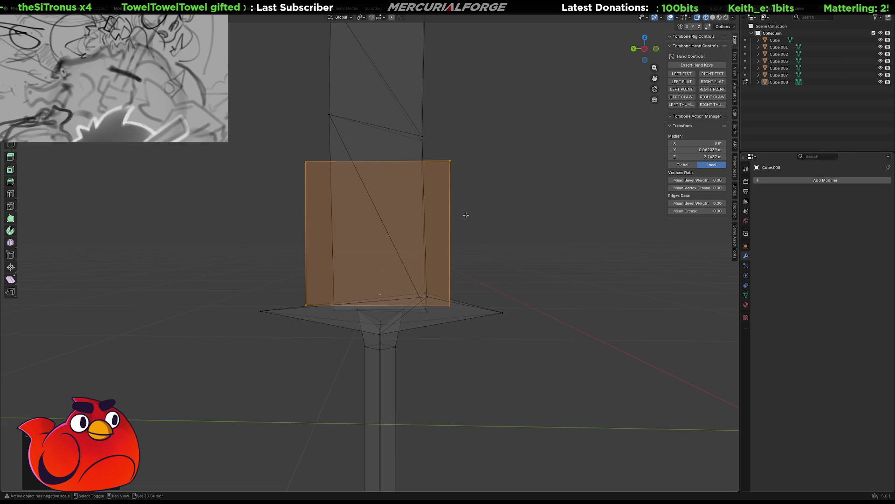
pyautogui.moveTo(465, 216); pyautogui.dragTo(473, 235, button='middle')
# - Narrow the plane along Y to about blade width and set its height just above the guard
pyautogui.press('s')
pyautogui.press('x')
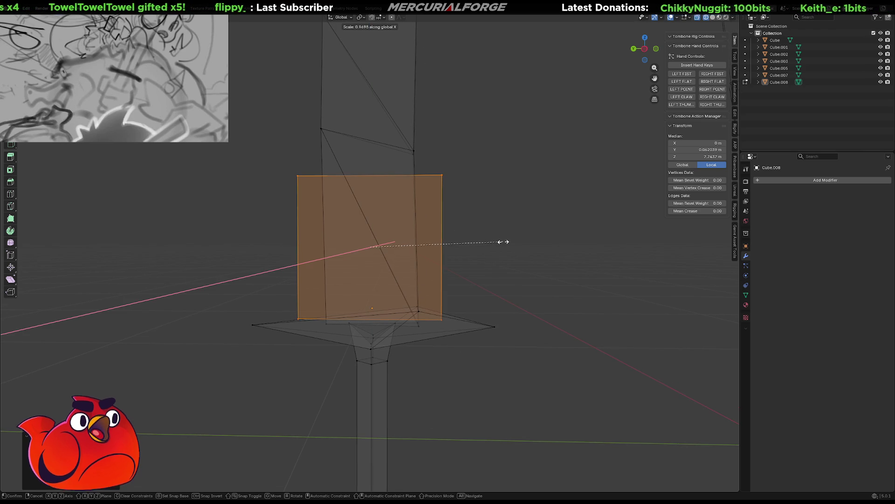
pyautogui.press('y')
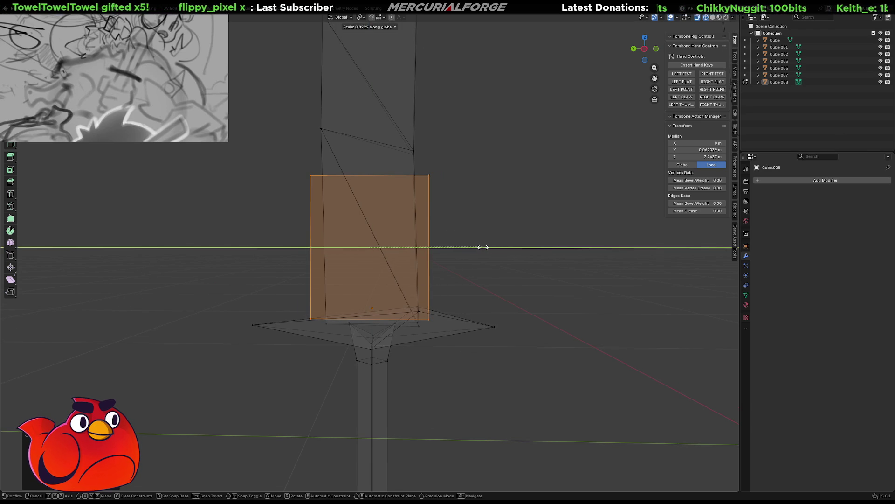
pyautogui.click(482, 246)
pyautogui.press('g')
pyautogui.press('z')
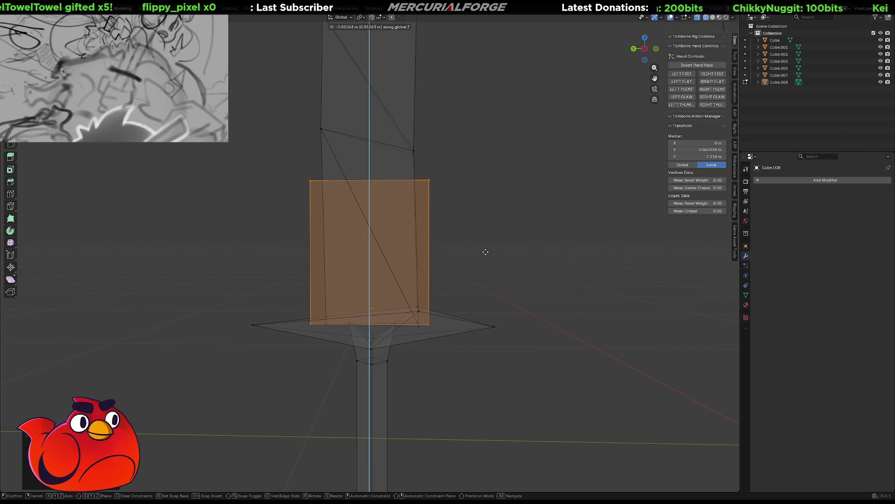
pyautogui.click(486, 252)
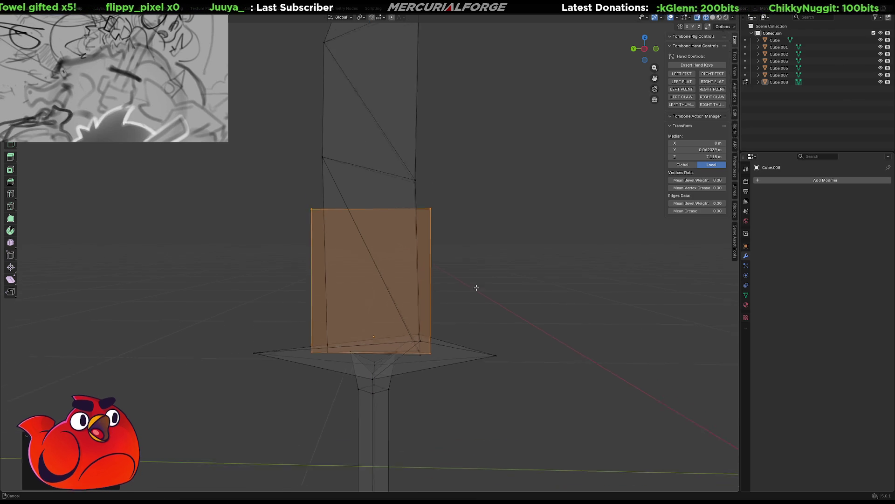
# - Switch to wireframe, select the whole old blade and delete its faces
pyautogui.keyDown('shift'); pyautogui.moveTo(486, 251); pyautogui.dragTo(483, 350, button='middle'); pyautogui.keyUp('shift')
pyautogui.press('Tab')
pyautogui.hotkey('shift', 'z')
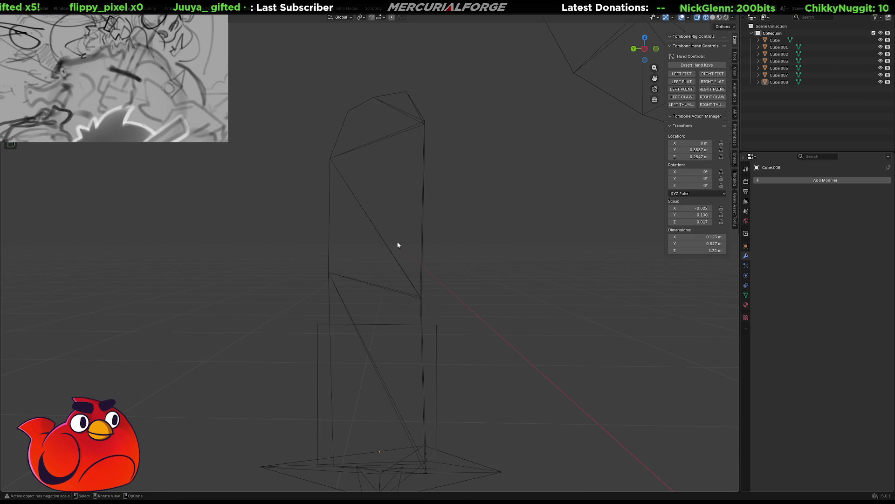
pyautogui.press('Tab')
pyautogui.press('Tab')
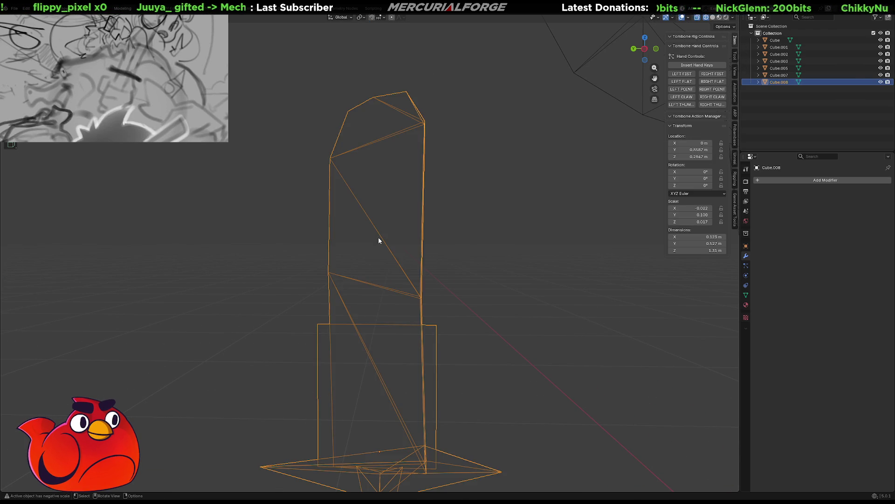
pyautogui.press('Tab')
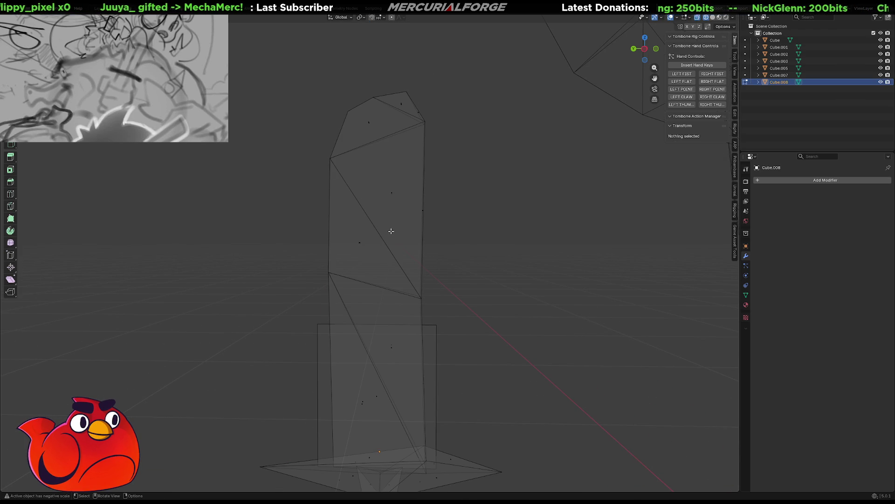
pyautogui.press('a')
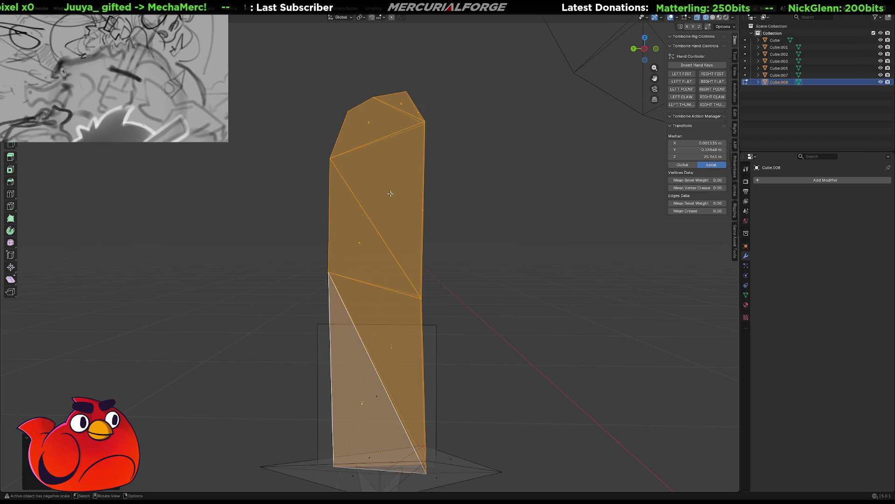
pyautogui.press('x')
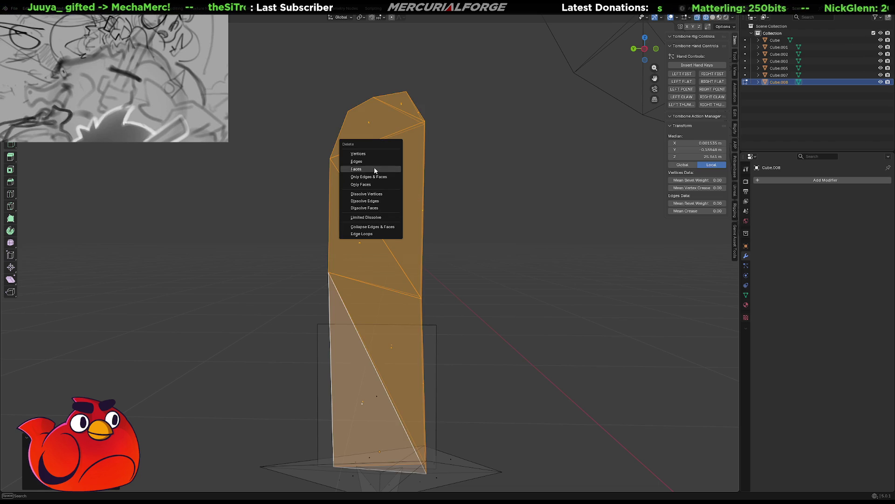
pyautogui.click(374, 168)
# - Re-enter Edit Mode, select the rectangle's top edge and start pulling it up along Z
pyautogui.press('Tab')
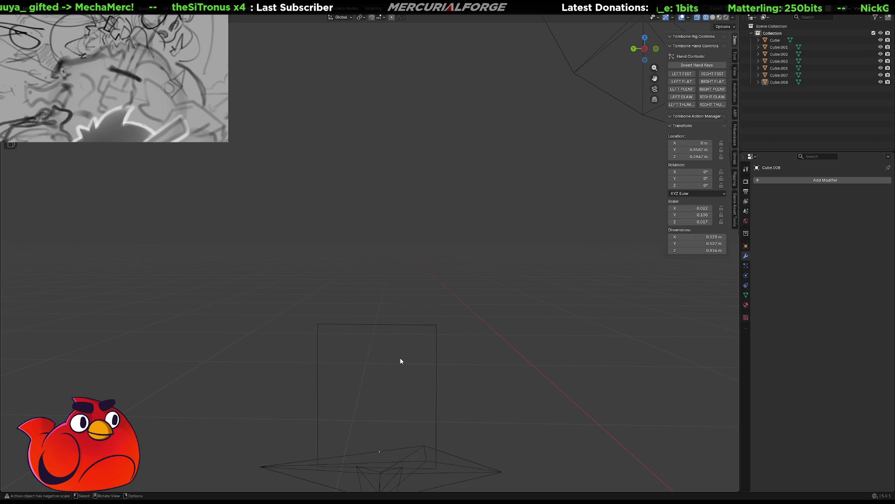
pyautogui.press('Tab')
pyautogui.click(397, 325)
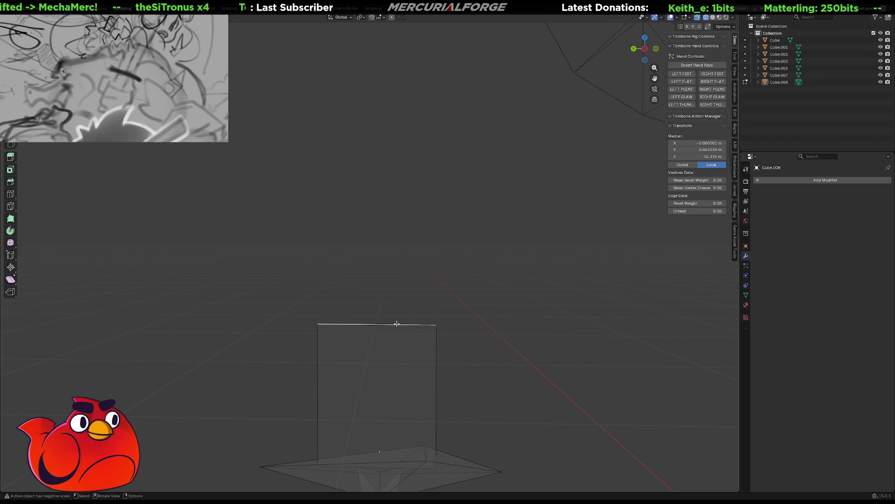
pyautogui.press('g')
pyautogui.press('z')
# - Set the rectangle's taller blade height, then orbit to inspect it and select its right edge
pyautogui.click(514, 332)
pyautogui.hotkey('alt', 'a')
pyautogui.scroll(-3, 514, 332)
pyautogui.moveTo(441, 303)
pyautogui.mouseDown(button='middle')
pyautogui.moveTo(483, 238)
pyautogui.moveTo(559, 241)
pyautogui.moveTo(521, 262)
pyautogui.moveTo(434, 257)
pyautogui.moveTo(406, 268)
pyautogui.mouseUp(button='middle')
pyautogui.scroll(2, 441, 259)
pyautogui.click(416, 249)
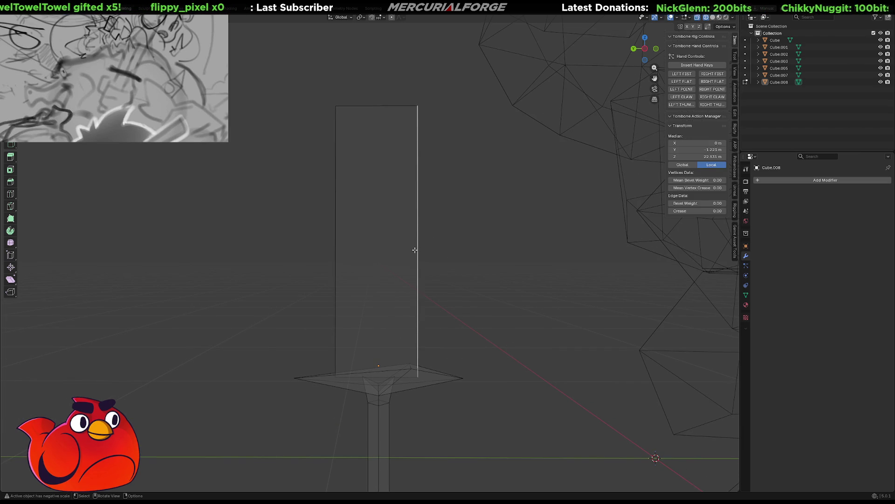
pyautogui.moveTo(415, 249); pyautogui.dragTo(420, 288, button='middle')
pyautogui.moveTo(415, 319)
pyautogui.mouseDown(button='middle')
pyautogui.moveTo(537, 292)
pyautogui.moveTo(394, 344)
pyautogui.moveTo(426, 279)
pyautogui.moveTo(413, 305)
pyautogui.mouseUp(button='middle')
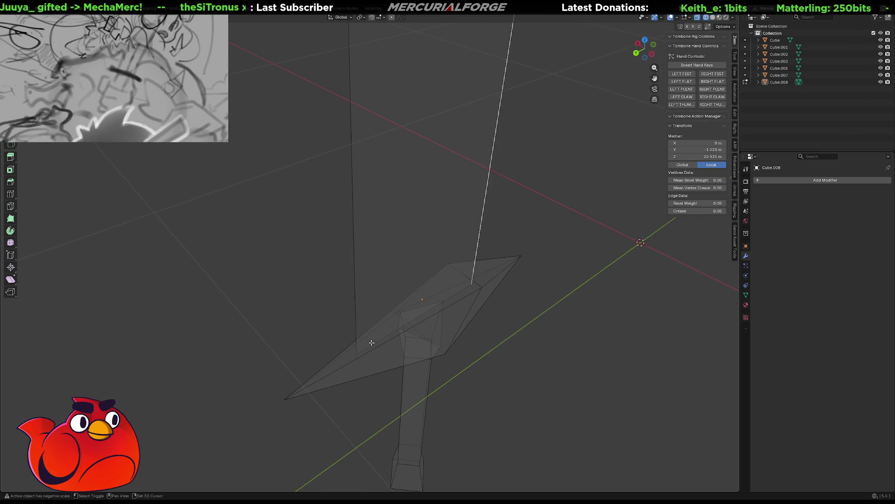
# - Set the pivot point to Median Point and select the large blade face
pyautogui.keyDown('shift'); pyautogui.moveTo(386, 335); pyautogui.dragTo(390, 292, button='middle'); pyautogui.keyUp('shift')
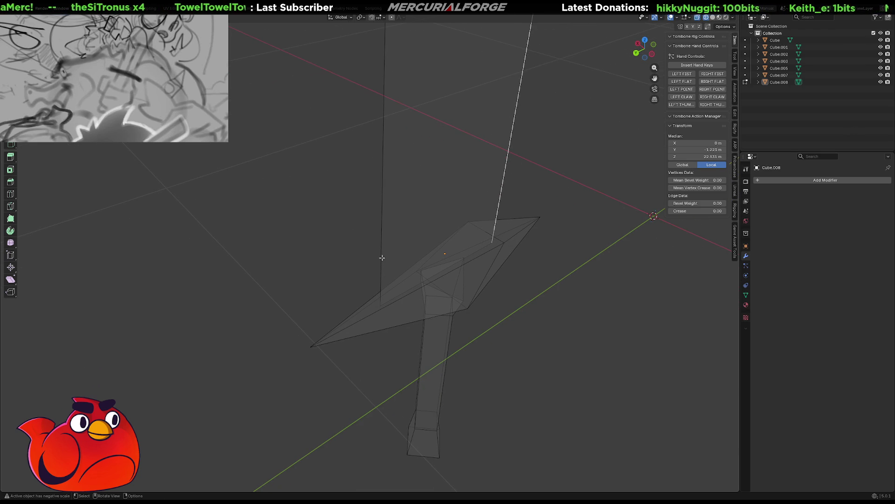
pyautogui.press('.')
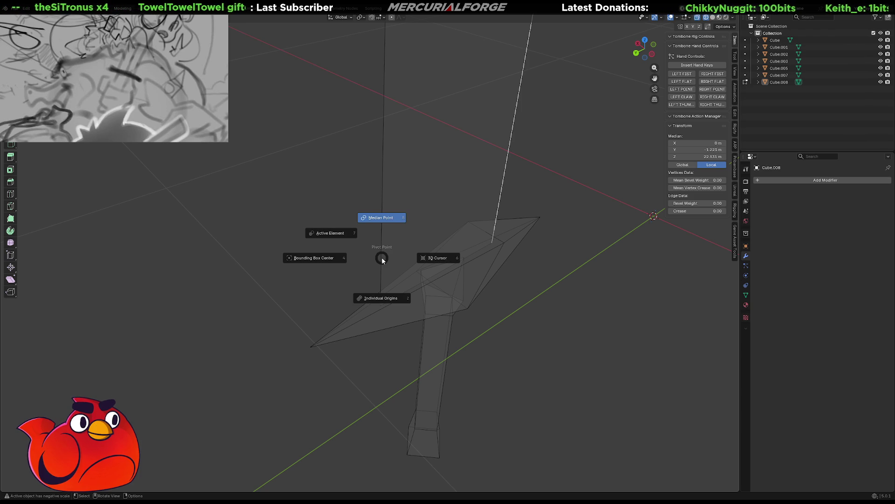
pyautogui.click(329, 232)
pyautogui.press('a')
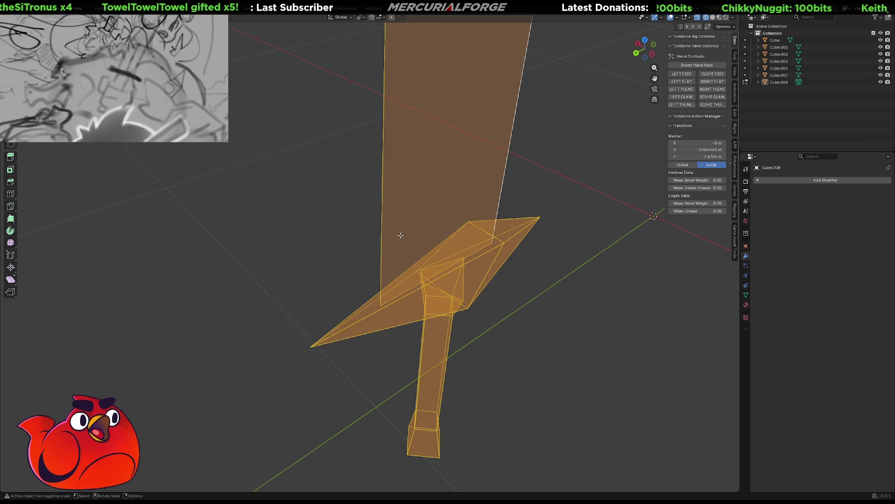
pyautogui.click(403, 232)
pyautogui.click(406, 249)
pyautogui.click(392, 293)
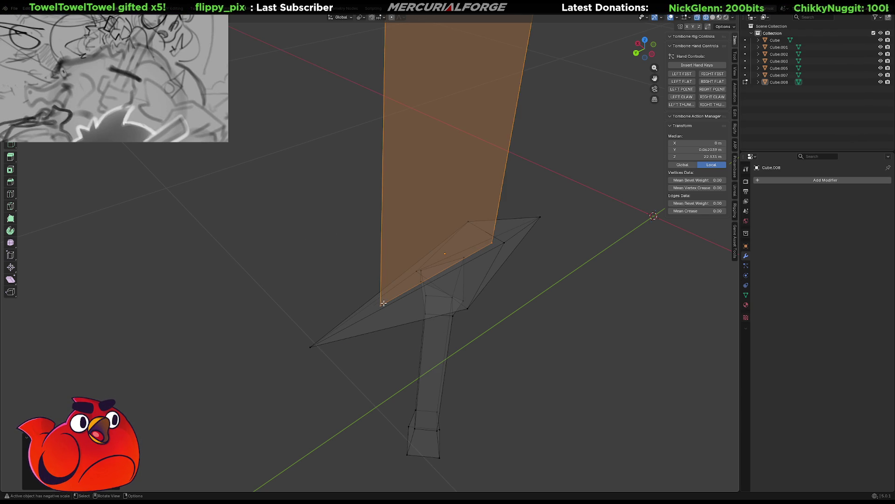
pyautogui.click(383, 302)
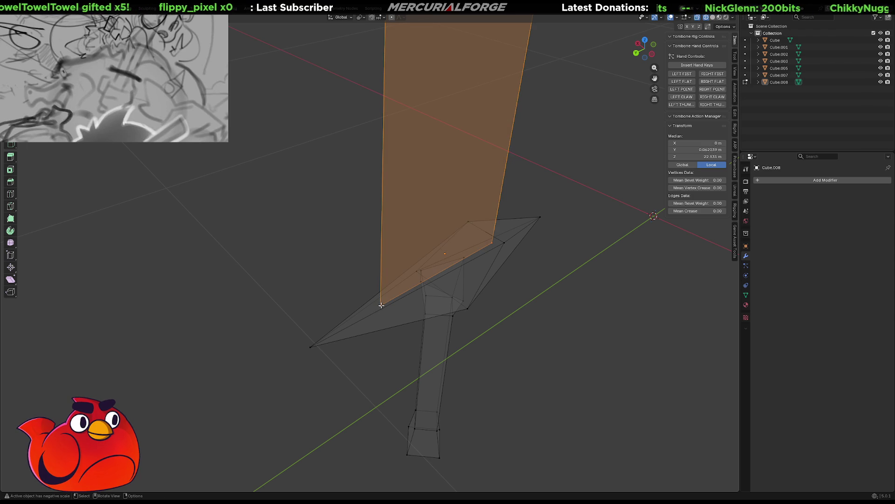
# - Rotate the blade face around Z by a typed angle twice, revising the value each time
pyautogui.press('r')
pyautogui.press('z')
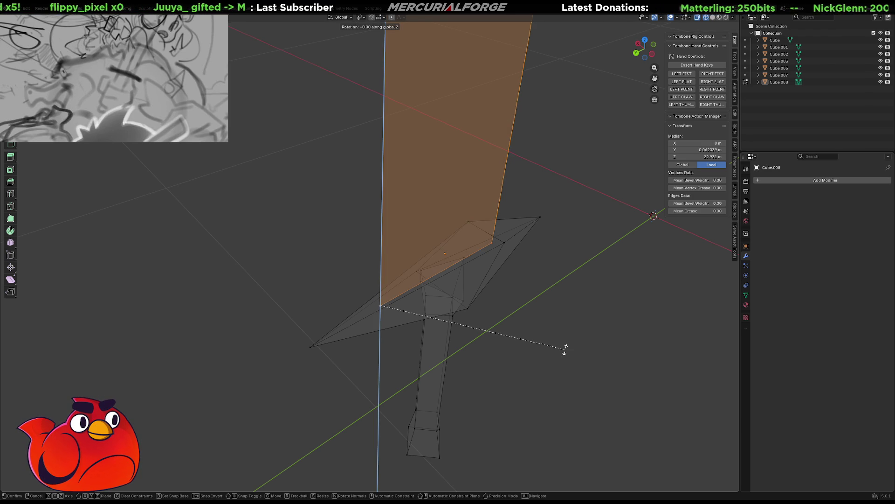
pyautogui.write('10')
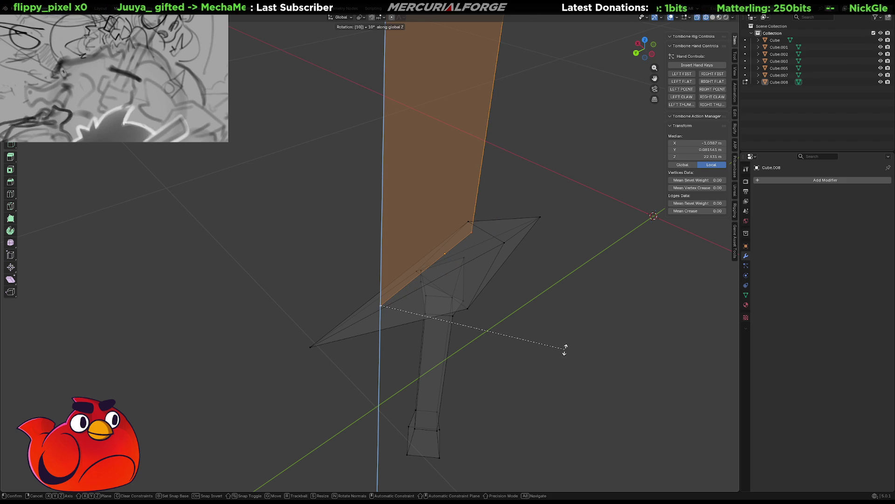
pyautogui.press('-')
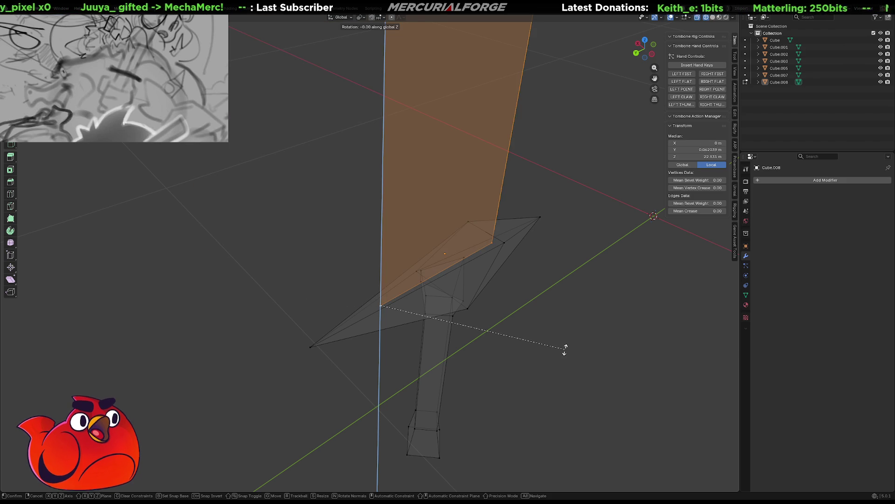
pyautogui.write('5')
pyautogui.press('BackSpace')
pyautogui.write('5')
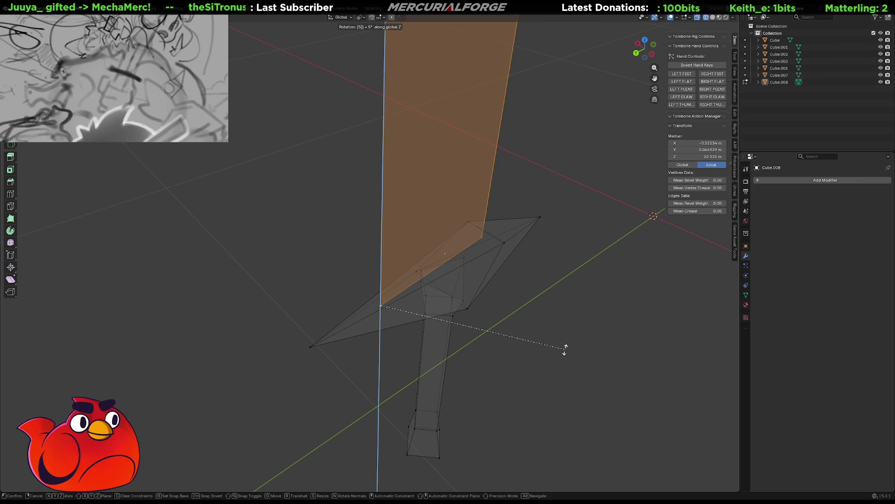
pyautogui.press('Return')
pyautogui.press('g')
pyautogui.press('r')
pyautogui.press('z')
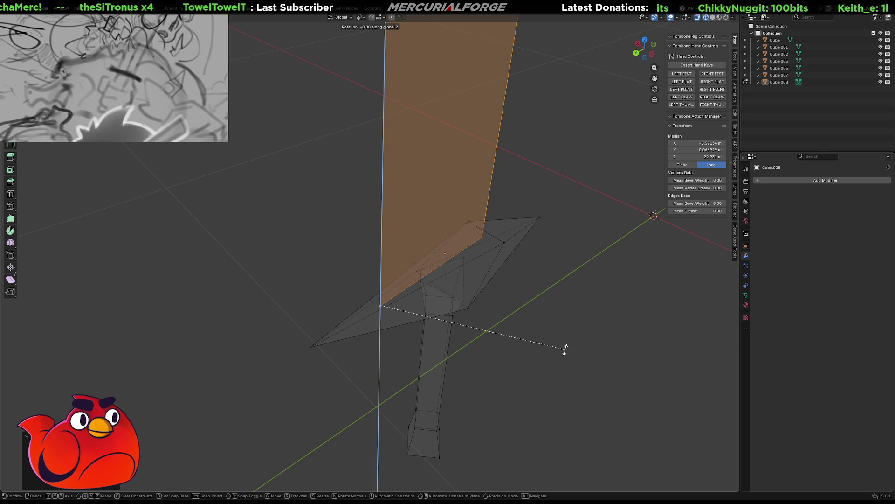
pyautogui.write('-10')
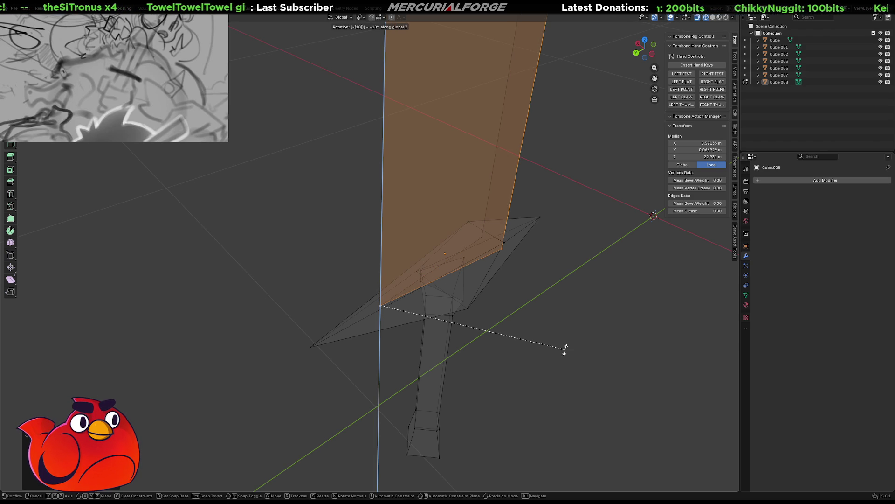
pyautogui.press('BackSpace')
pyautogui.press('BackSpace')
pyautogui.press('BackSpace')
pyautogui.press('BackSpace')
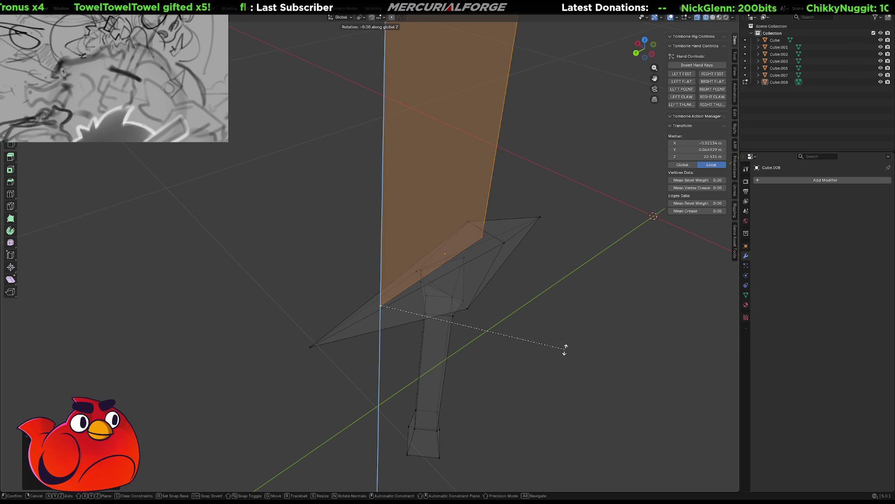
pyautogui.write('-60')
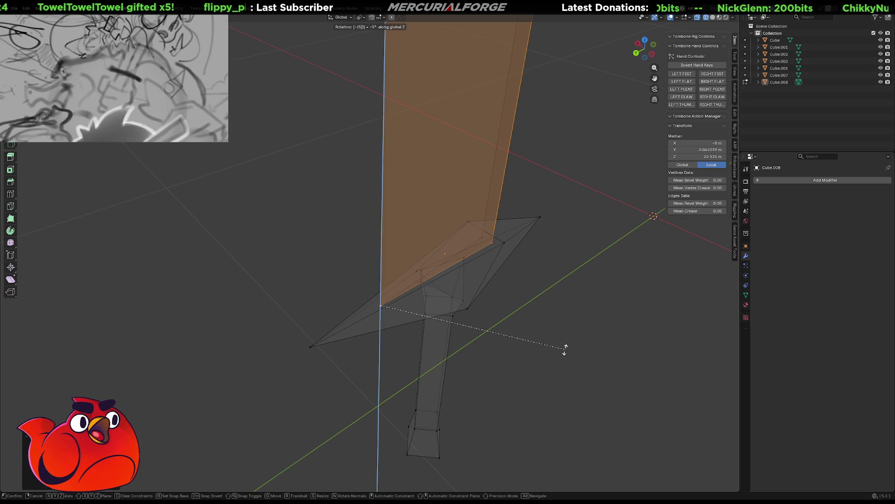
pyautogui.press('Return')
pyautogui.rightClick(539, 314)
# - Looking along the blade, rotate it once more around Z until it sits squarely
pyautogui.press('Escape')
pyautogui.moveTo(561, 247)
pyautogui.mouseDown(button='middle')
pyautogui.moveTo(586, 235)
pyautogui.moveTo(578, 250)
pyautogui.mouseUp(button='middle')
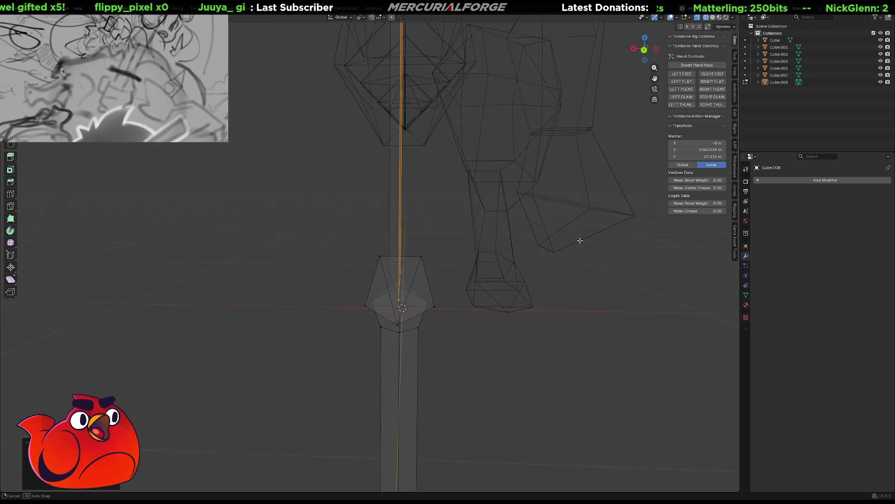
pyautogui.press('r')
pyautogui.press('z')
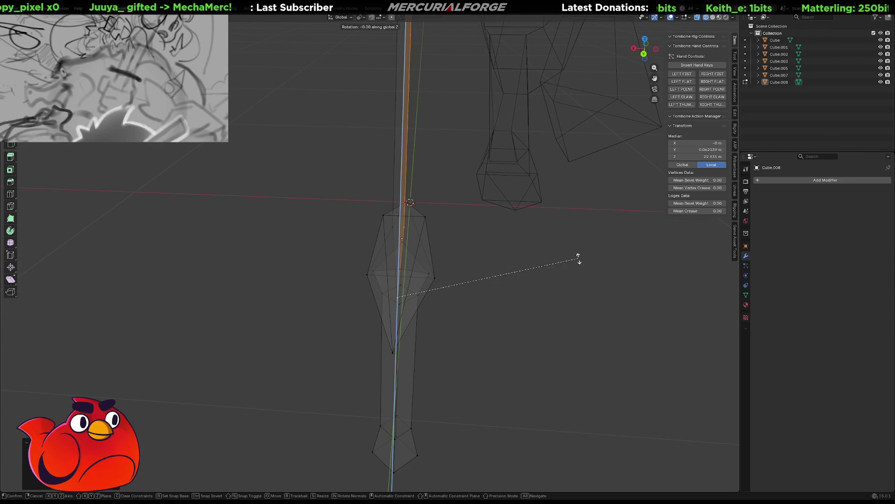
pyautogui.click(578, 261)
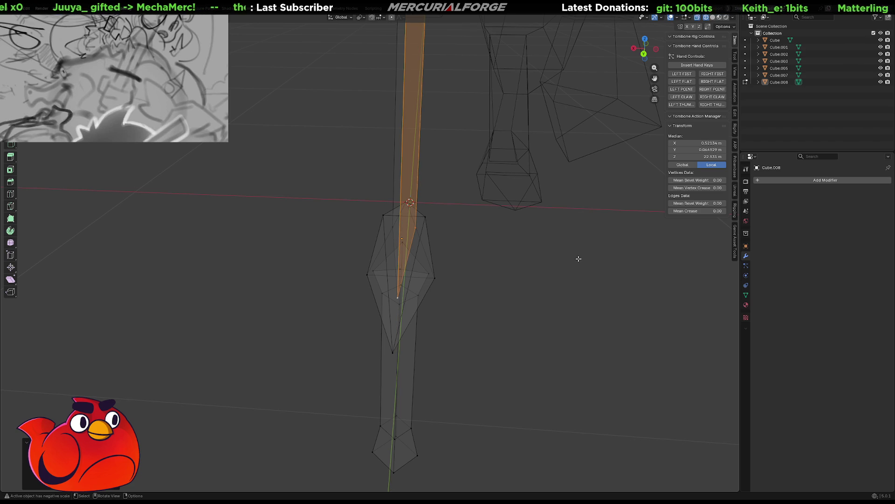
# - Return to Object Mode and show the sword in solid shading beside the mech
pyautogui.moveTo(565, 247)
pyautogui.mouseDown(button='middle')
pyautogui.moveTo(548, 255)
pyautogui.moveTo(552, 265)
pyautogui.moveTo(451, 228)
pyautogui.moveTo(461, 304)
pyautogui.moveTo(477, 337)
pyautogui.moveTo(472, 318)
pyautogui.moveTo(457, 355)
pyautogui.moveTo(461, 306)
pyautogui.moveTo(434, 294)
pyautogui.moveTo(327, 301)
pyautogui.moveTo(365, 291)
pyautogui.mouseUp(button='middle')
pyautogui.press('Tab')
pyautogui.press('Tab')
pyautogui.hotkey('shift', 'z')
pyautogui.press('h')
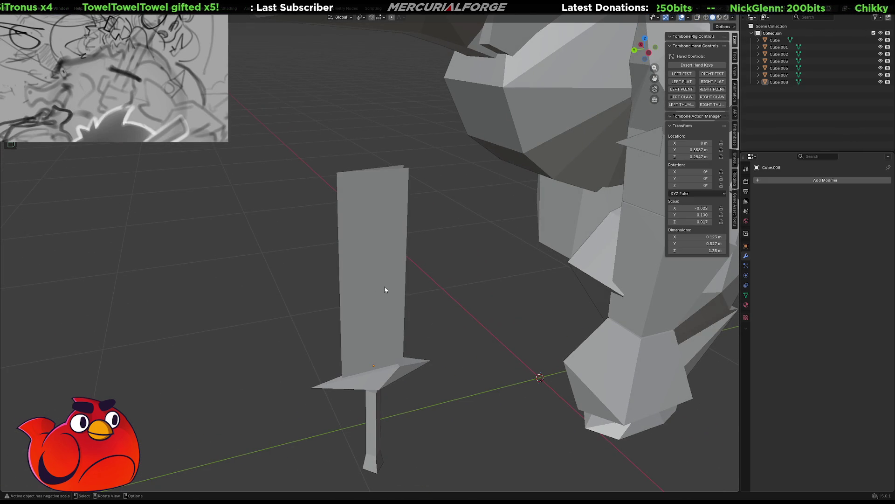
# - Select the sword, dismiss a stray New File prompt, and enter Edit Mode on its mesh
pyautogui.click(384, 286)
pyautogui.hotkey('ctrl', 'n')
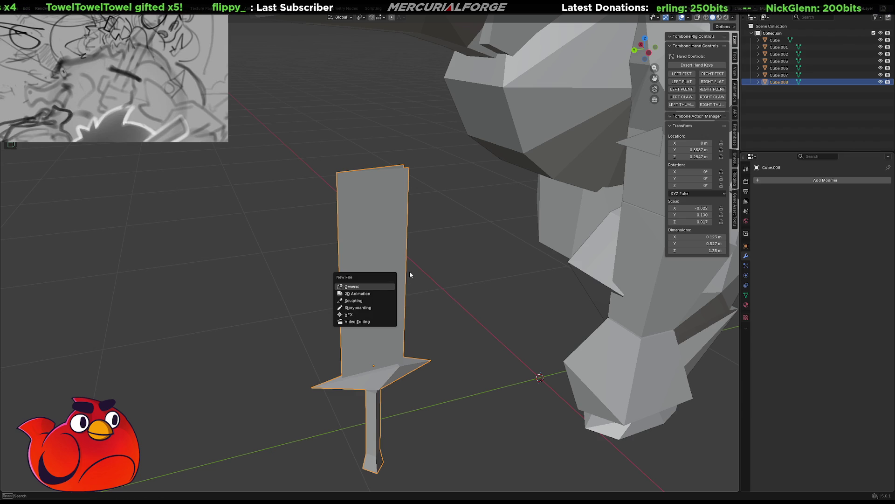
pyautogui.press('Escape')
pyautogui.moveTo(369, 272)
pyautogui.mouseDown(button='middle')
pyautogui.moveTo(369, 263)
pyautogui.moveTo(457, 260)
pyautogui.mouseUp(button='middle')
pyautogui.click(456, 259)
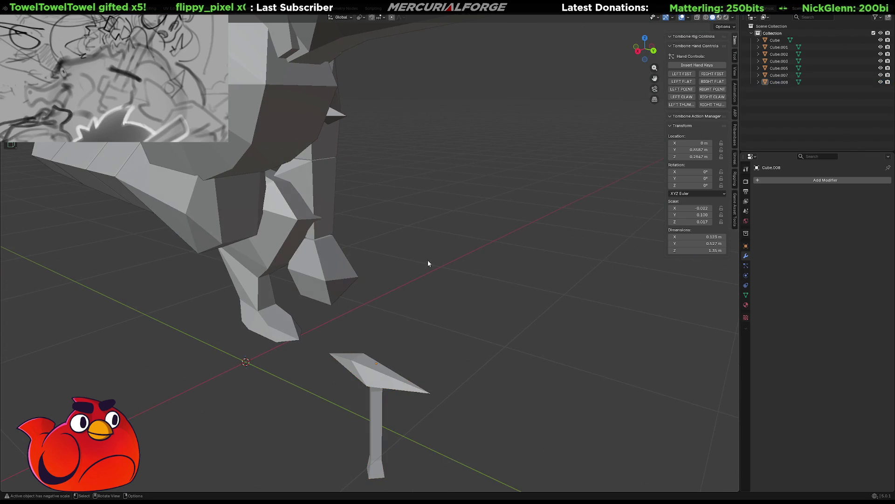
pyautogui.press('Tab')
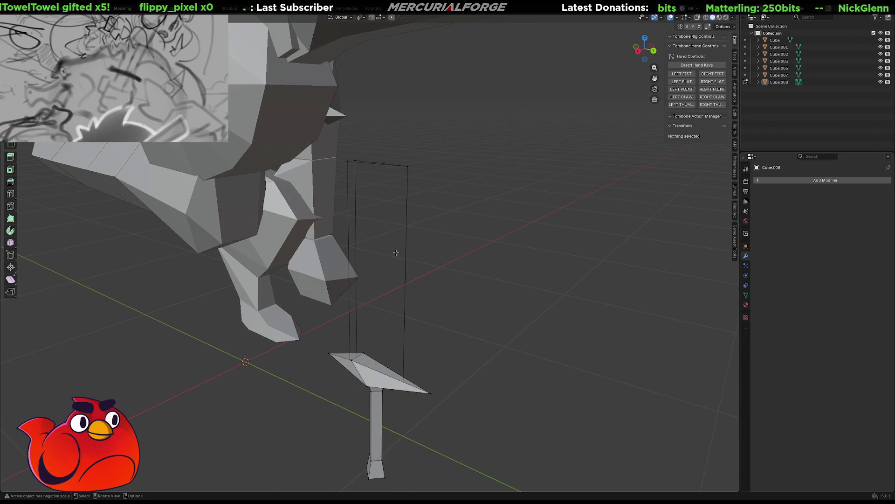
pyautogui.press('f')
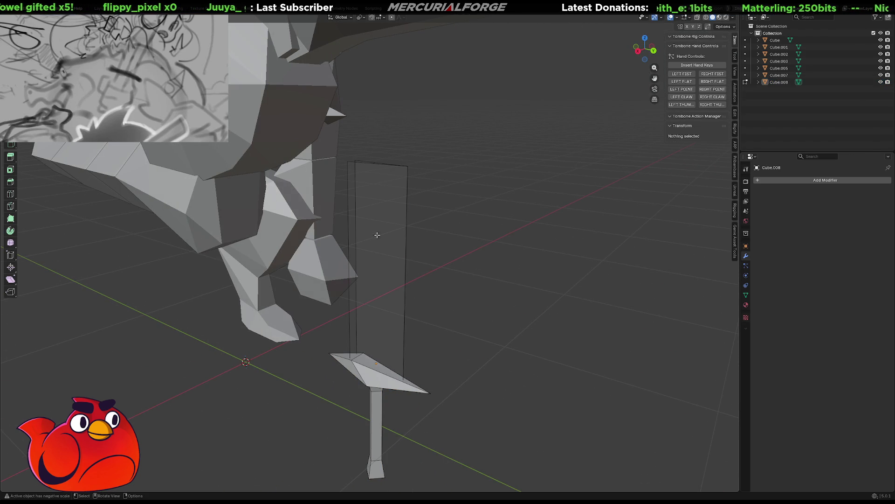
# - Select all of the sword's geometry and bring up the face editing options
pyautogui.press('a')
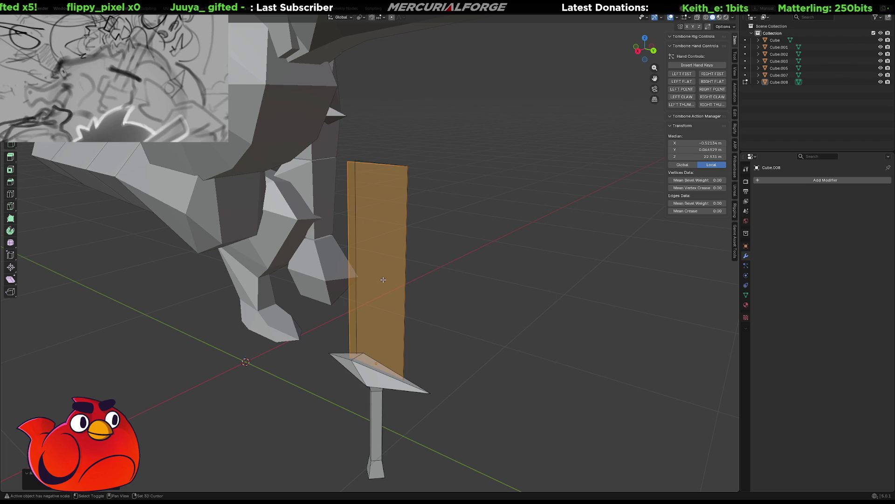
pyautogui.hotkey('ctrl', 'n')
pyautogui.press('Escape')
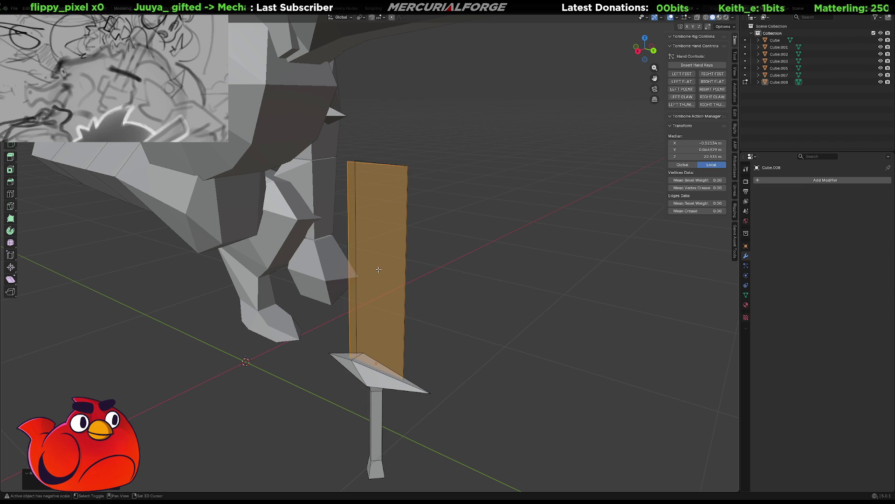
pyautogui.hotkey('alt', 'a')
pyautogui.press('a')
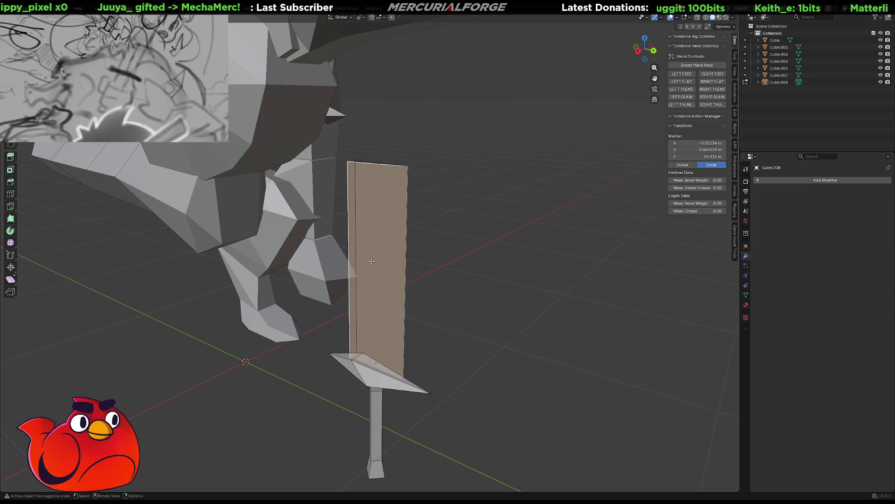
pyautogui.rightClick(373, 262)
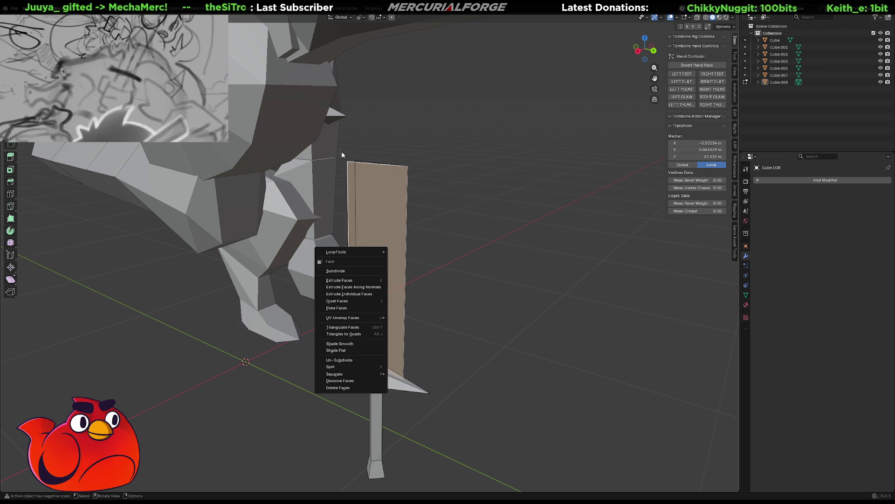
# - Flip the normals of the selected sword faces via the Normals menu
pyautogui.press('Escape')
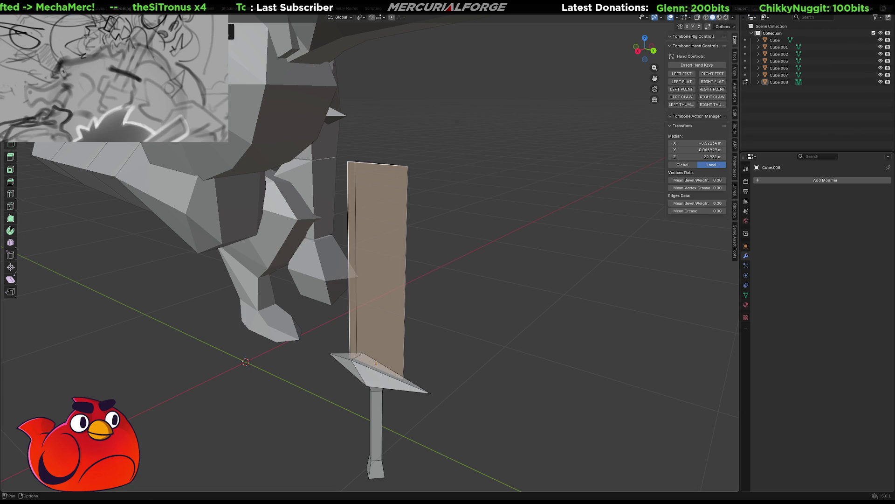
pyautogui.hotkey('ctrl', 'f')
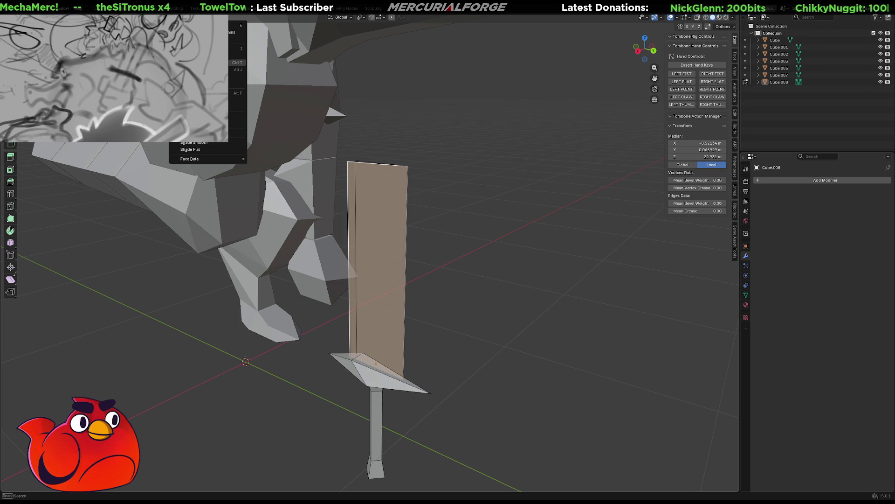
pyautogui.rightClick(154, 140)
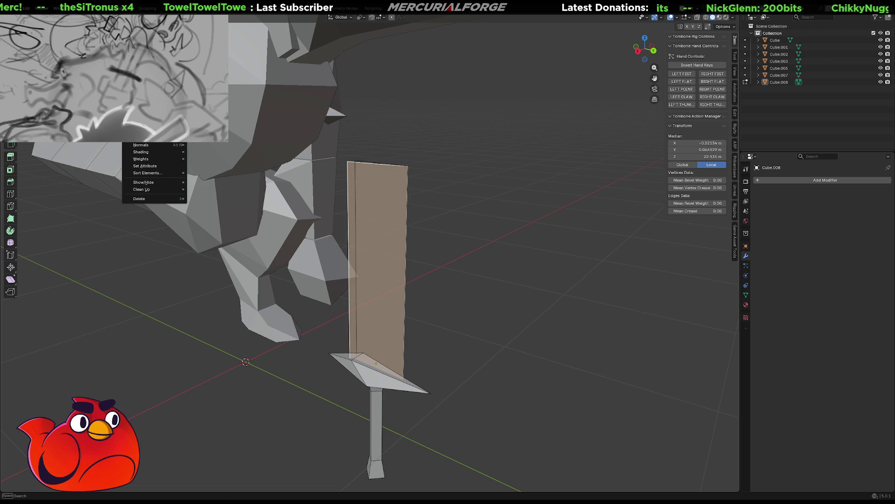
pyautogui.moveTo(142, 145)
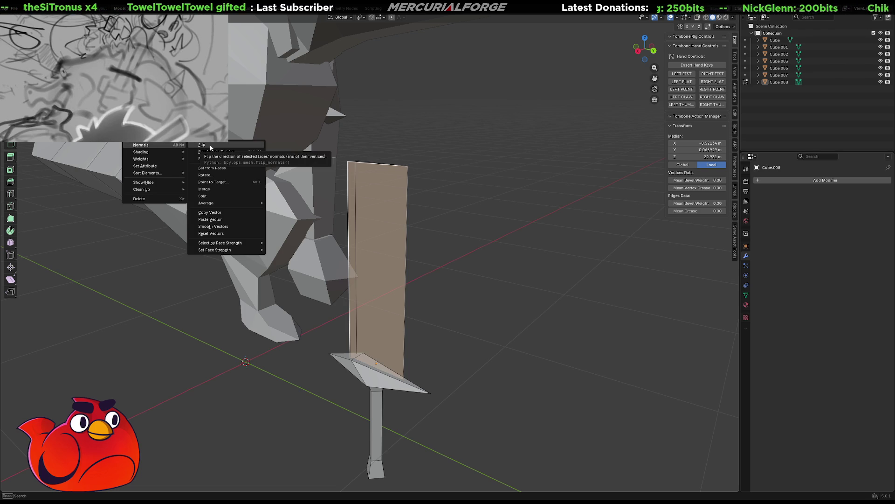
pyautogui.click(210, 147)
# - Clear the selection and return the sword to Object Mode, inspecting it beside the mech
pyautogui.hotkey('alt', 'a')
pyautogui.moveTo(465, 256)
pyautogui.mouseDown(button='middle')
pyautogui.moveTo(454, 271)
pyautogui.moveTo(396, 262)
pyautogui.mouseUp(button='middle')
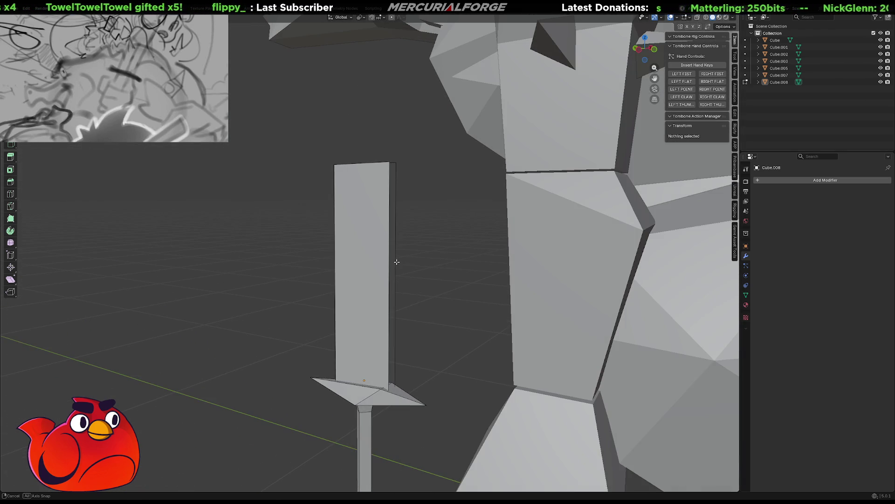
pyautogui.press('Tab')
pyautogui.scroll(-5, 416, 264)
pyautogui.moveTo(416, 264)
pyautogui.mouseDown(button='middle')
pyautogui.moveTo(533, 274)
pyautogui.moveTo(547, 316)
pyautogui.moveTo(466, 263)
pyautogui.moveTo(542, 260)
pyautogui.mouseUp(button='middle')
pyautogui.scroll(4, 505, 285)
pyautogui.scroll(2, 428, 284)
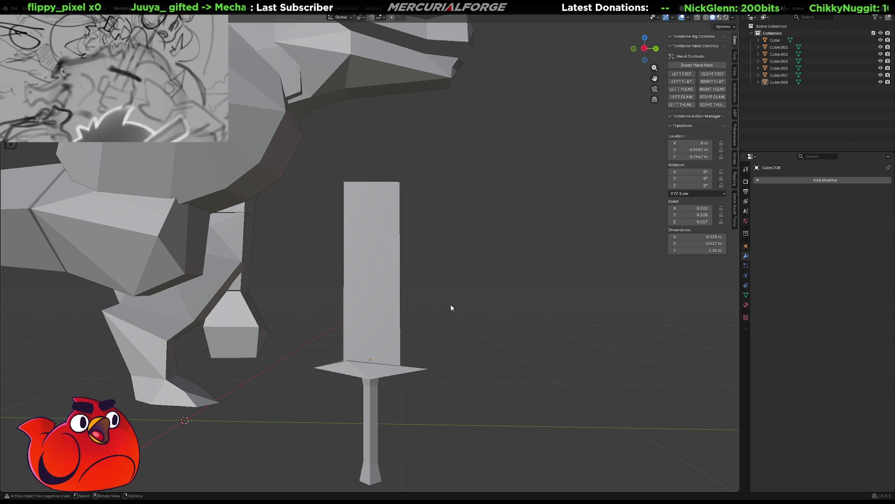
pyautogui.moveTo(469, 315)
pyautogui.mouseDown(button='middle')
pyautogui.moveTo(350, 280)
pyautogui.moveTo(487, 293)
pyautogui.mouseUp(button='middle')
# - Tilt the sword and move it toward the mech's hand
pyautogui.click(350, 280)
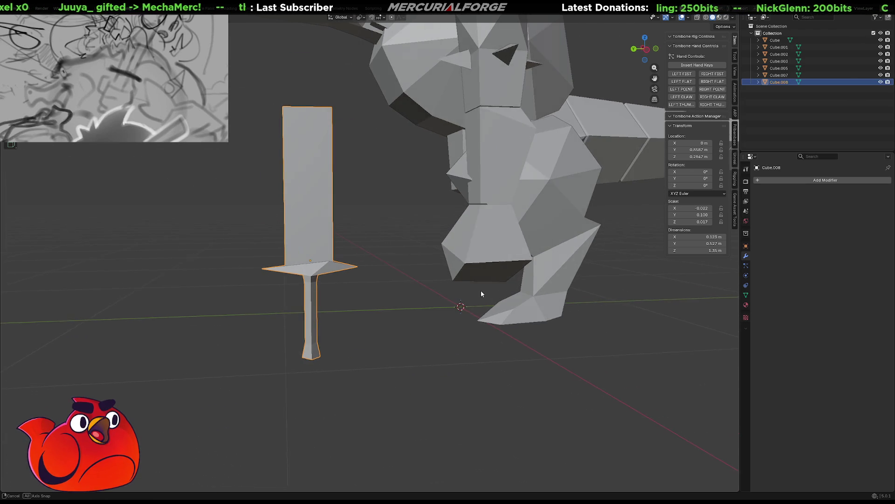
pyautogui.press('r')
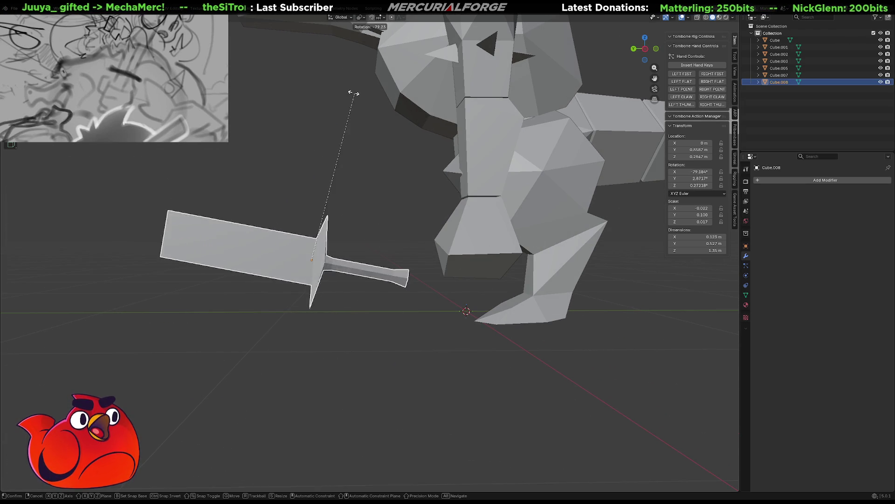
pyautogui.click(308, 87)
pyautogui.moveTo(336, 238); pyautogui.dragTo(361, 248, button='middle')
pyautogui.scroll(-3, 361, 248)
pyautogui.press('g')
pyautogui.click(510, 242)
pyautogui.moveTo(509, 239); pyautogui.dragTo(490, 253, button='middle')
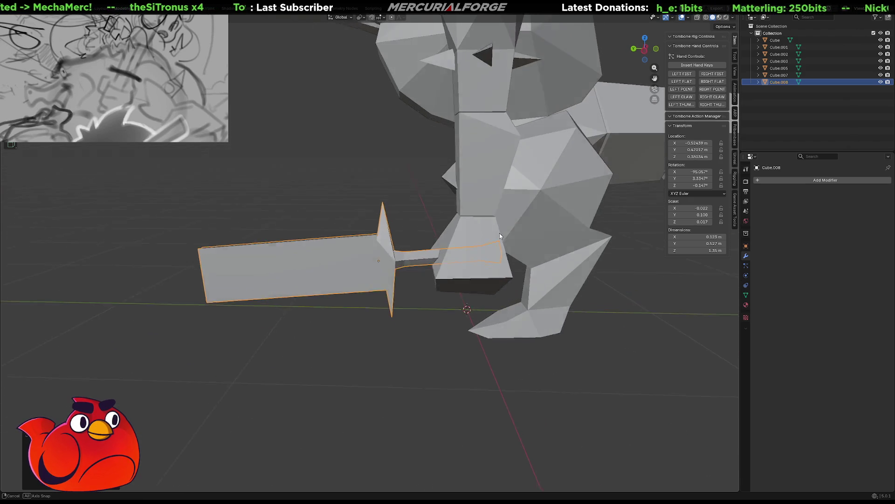
# - Nudge and rotate the sword into the hand, then enlarge it
pyautogui.press('g')
pyautogui.press('r')
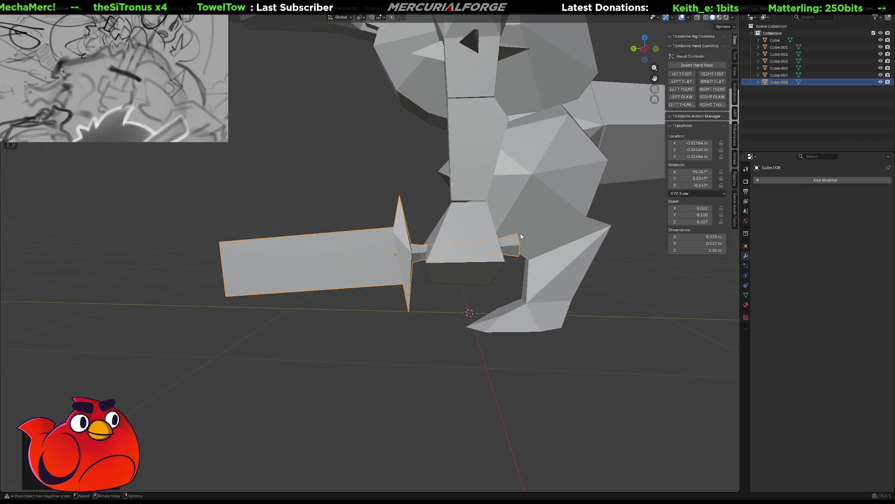
pyautogui.click(540, 246)
pyautogui.press('g')
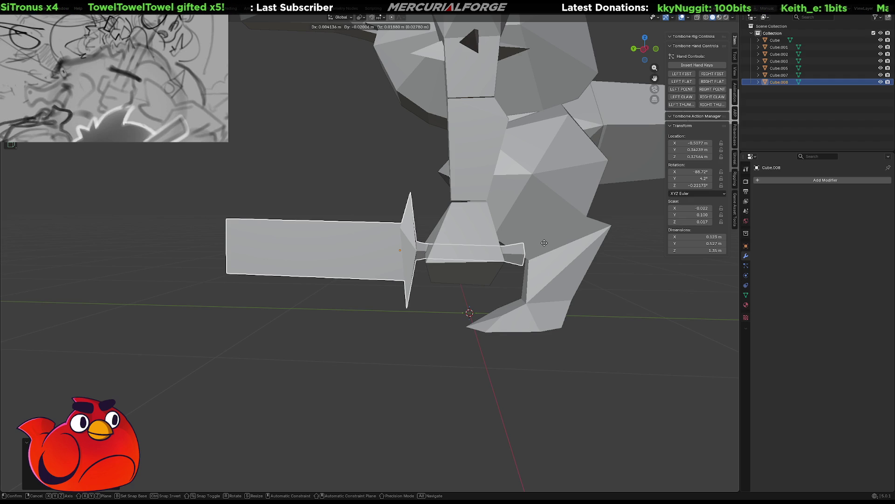
pyautogui.click(544, 242)
pyautogui.moveTo(419, 252)
pyautogui.mouseDown(button='middle')
pyautogui.moveTo(458, 227)
pyautogui.moveTo(479, 226)
pyautogui.mouseUp(button='middle')
pyautogui.press('s')
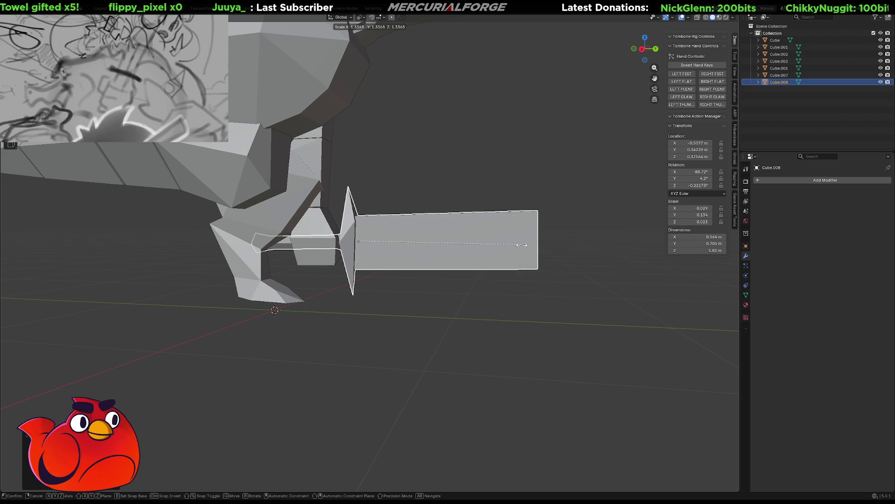
pyautogui.click(522, 245)
# - Clear the sword's location and rotation so it stands upright at its original spot
pyautogui.moveTo(522, 246)
pyautogui.mouseDown(button='middle')
pyautogui.moveTo(413, 245)
pyautogui.moveTo(483, 263)
pyautogui.mouseUp(button='middle')
pyautogui.press('g')
pyautogui.press('Escape')
pyautogui.hotkey('alt', 'g')
pyautogui.hotkey('alt', 'r')
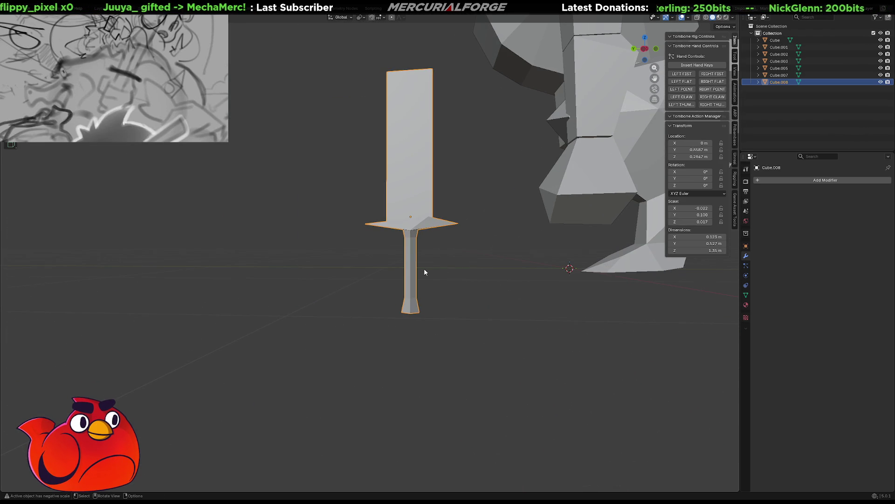
# - Scale the sword up, then select its pommel faces in wireframe Edit Mode
pyautogui.press('s')
pyautogui.click(439, 272)
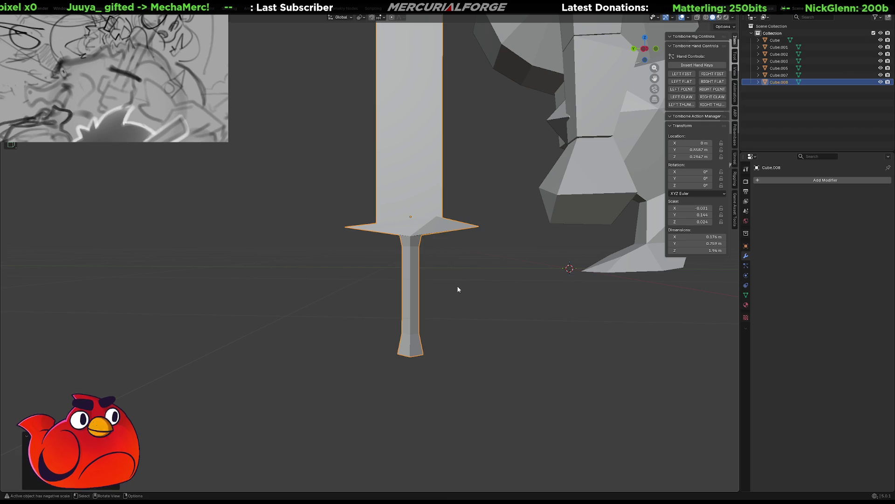
pyautogui.scroll(2, 461, 259)
pyautogui.press('Tab')
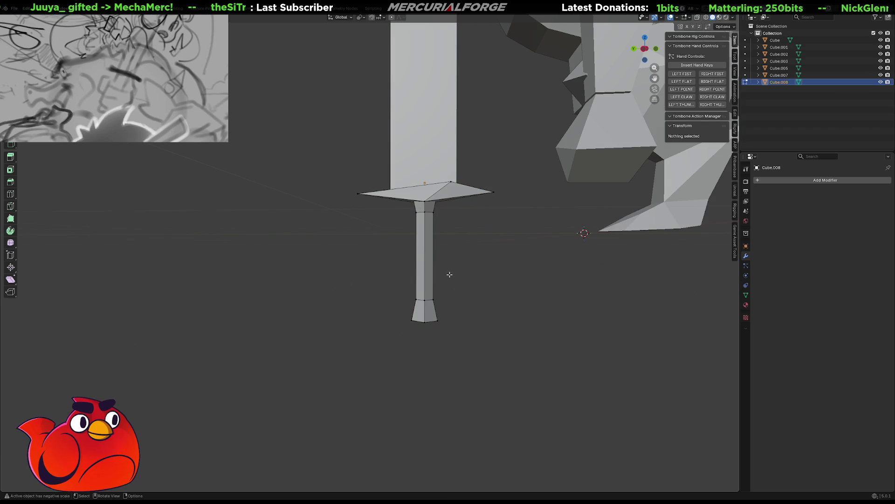
pyautogui.hotkey('shift', 'z')
pyautogui.click(425, 312)
# - Raise the pommel along Z to shorten the grip and return to solid Object Mode
pyautogui.press('g')
pyautogui.press('z')
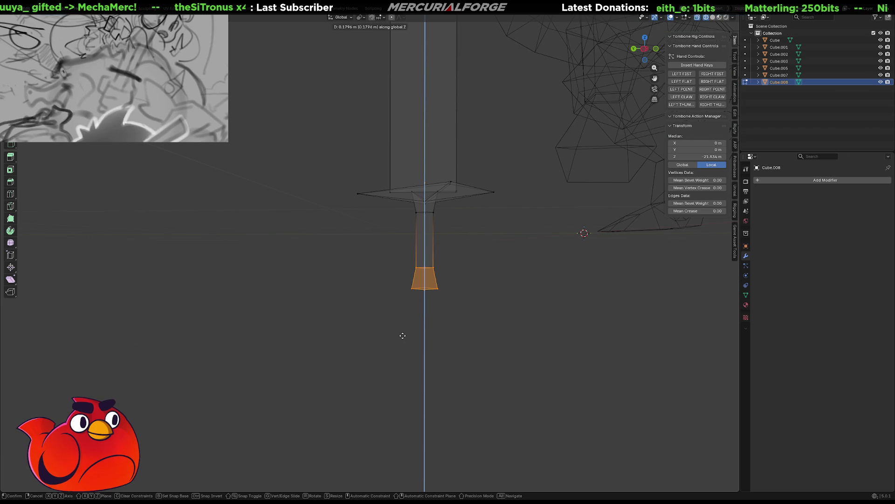
pyautogui.click(402, 338)
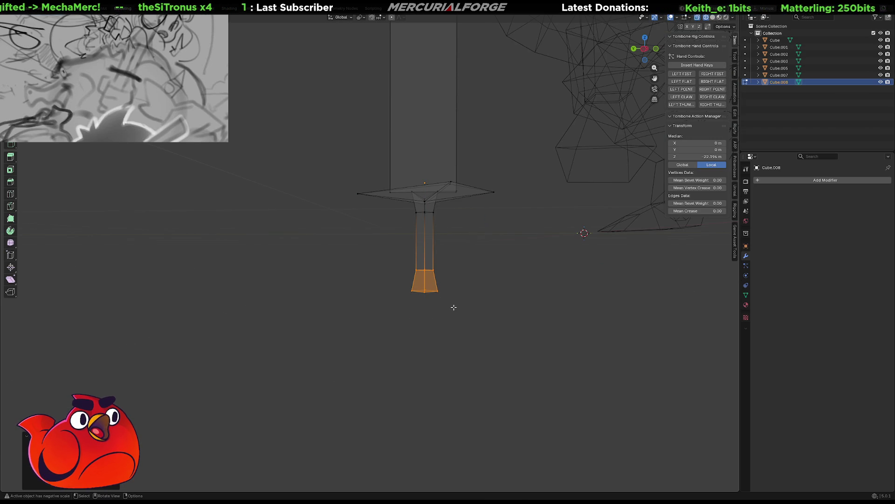
pyautogui.press('Tab')
pyautogui.moveTo(454, 310)
pyautogui.mouseDown(button='middle')
pyautogui.moveTo(427, 355)
pyautogui.moveTo(451, 348)
pyautogui.moveTo(428, 341)
pyautogui.mouseUp(button='middle')
pyautogui.hotkey('shift', 'z')
# - Rotate the sword -90° about X to lay it sideways and move it toward the hand
pyautogui.click(381, 285)
pyautogui.press('r')
pyautogui.press('x')
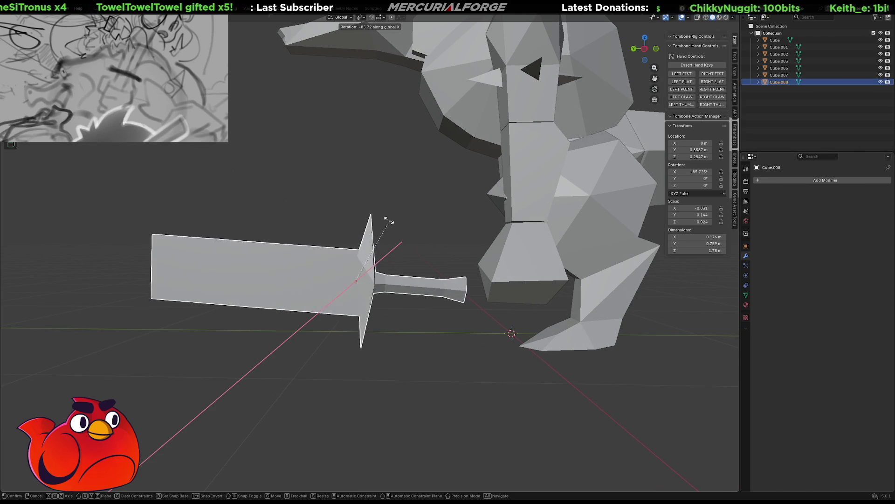
pyautogui.click(384, 216)
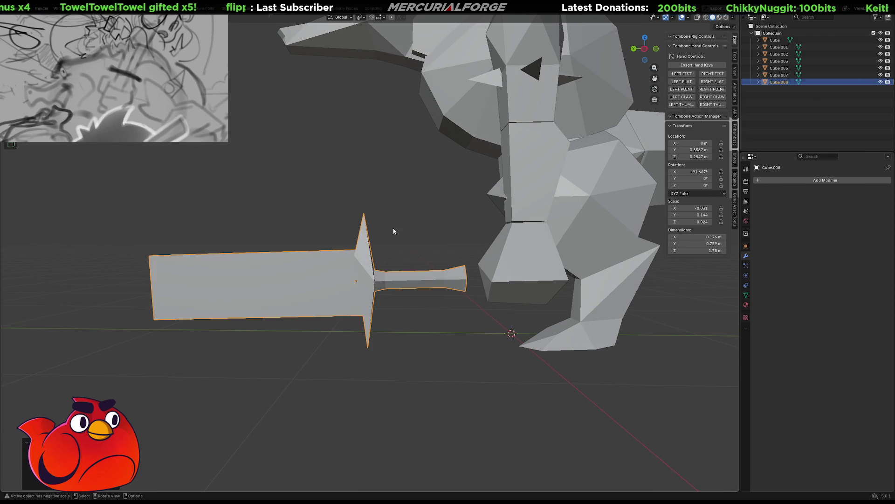
pyautogui.moveTo(391, 223); pyautogui.dragTo(402, 227, button='middle')
pyautogui.press('g')
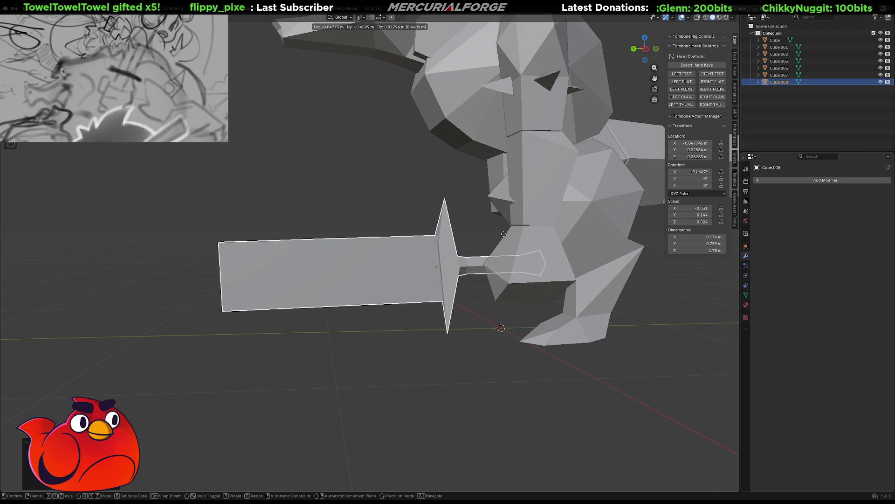
pyautogui.click(507, 234)
# - Adjust the sword until its grip sits inside the mech's hand, then deselect it
pyautogui.moveTo(490, 231)
pyautogui.mouseDown(button='middle')
pyautogui.moveTo(602, 238)
pyautogui.moveTo(546, 231)
pyautogui.mouseUp(button='middle')
pyautogui.press('g')
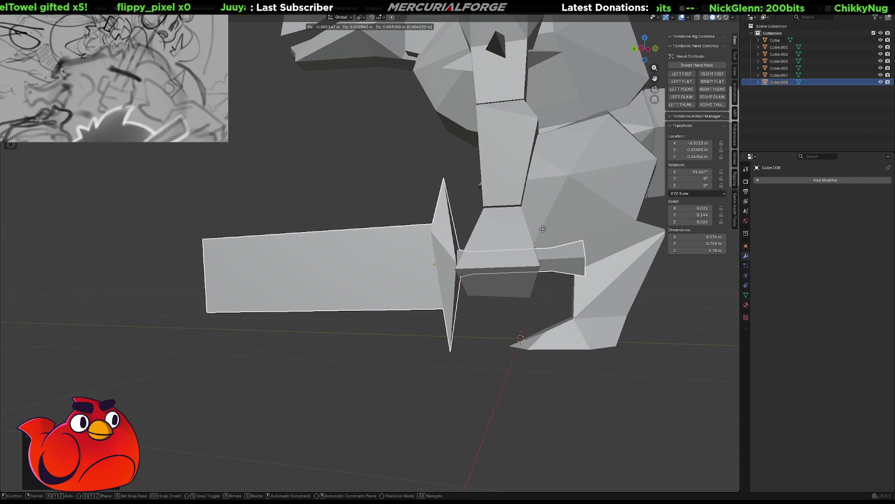
pyautogui.click(538, 231)
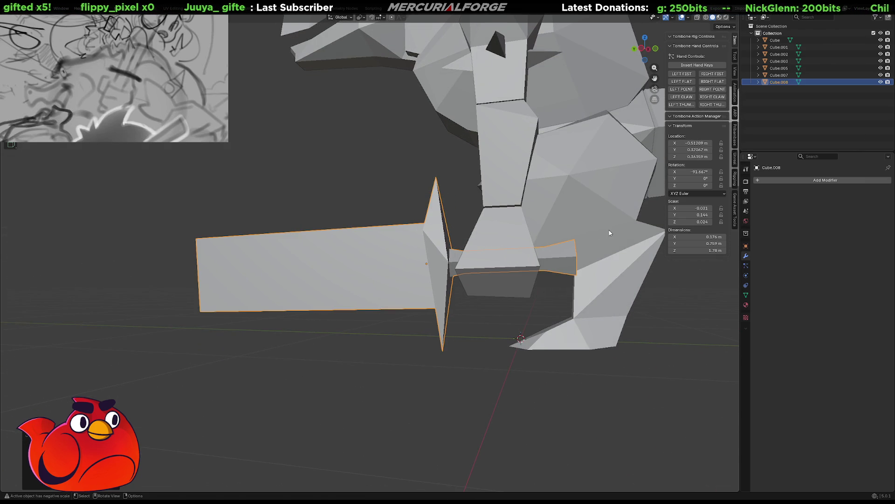
pyautogui.press('g')
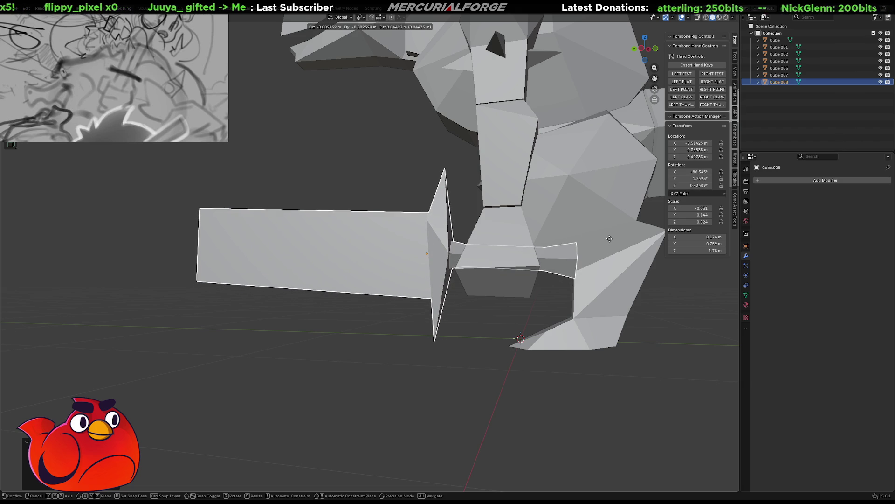
pyautogui.click(609, 241)
pyautogui.click(560, 433)
pyautogui.scroll(-3, 540, 318)
pyautogui.moveTo(533, 320); pyautogui.dragTo(564, 326, button='middle')
pyautogui.moveTo(493, 300)
pyautogui.mouseDown(button='middle')
pyautogui.moveTo(485, 288)
pyautogui.moveTo(608, 295)
pyautogui.moveTo(468, 309)
pyautogui.mouseUp(button='middle')
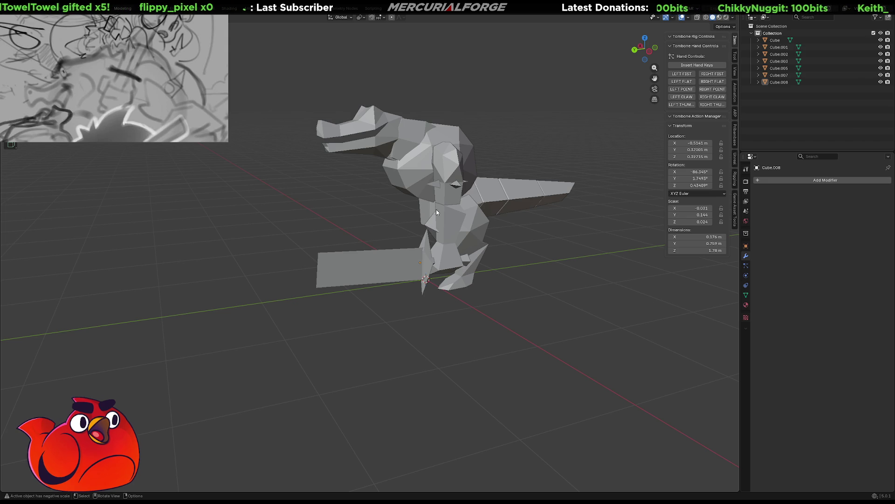
pyautogui.scroll(3, 443, 204)
pyautogui.keyDown('shift'); pyautogui.moveTo(442, 204); pyautogui.dragTo(421, 245, button='middle'); pyautogui.keyUp('shift')
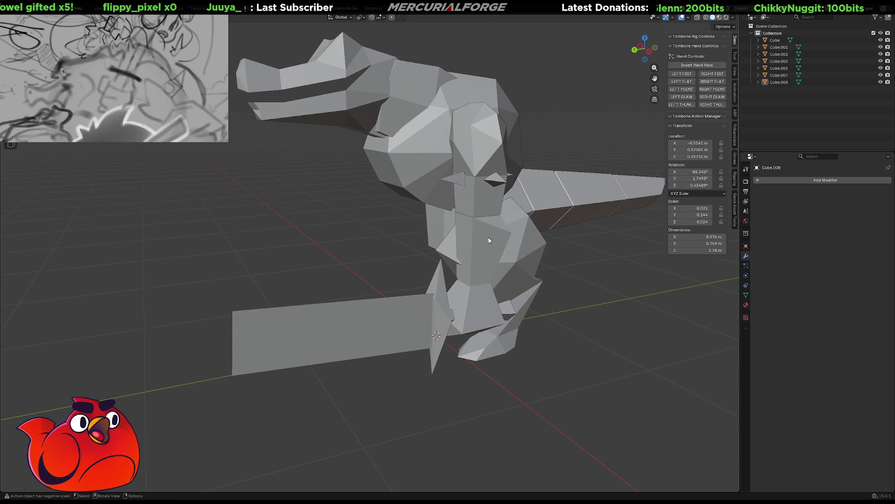
pyautogui.moveTo(389, 321)
pyautogui.mouseDown(button='middle')
pyautogui.moveTo(457, 273)
pyautogui.moveTo(385, 237)
pyautogui.moveTo(413, 240)
pyautogui.mouseUp(button='middle')
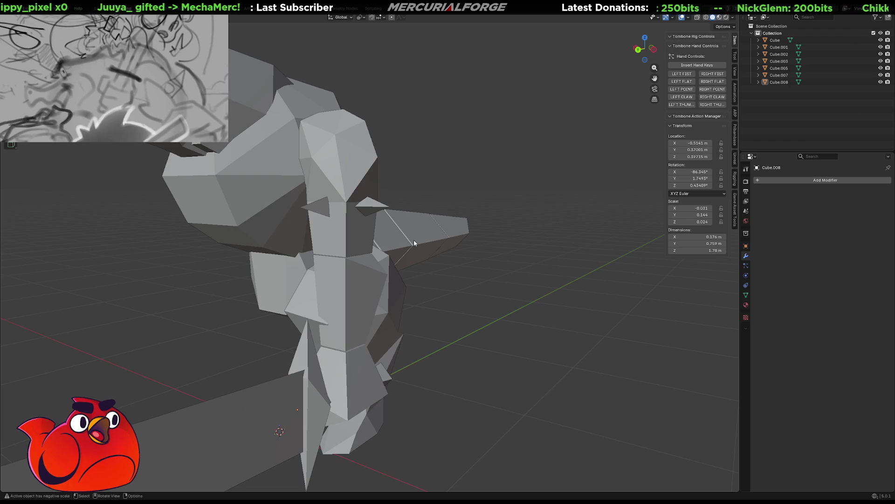
pyautogui.moveTo(414, 240)
pyautogui.mouseDown(button='middle')
pyautogui.moveTo(454, 249)
pyautogui.moveTo(419, 269)
pyautogui.moveTo(423, 236)
pyautogui.moveTo(413, 248)
pyautogui.moveTo(494, 237)
pyautogui.moveTo(454, 249)
pyautogui.moveTo(385, 249)
pyautogui.moveTo(355, 244)
pyautogui.moveTo(364, 231)
pyautogui.mouseUp(button='middle')
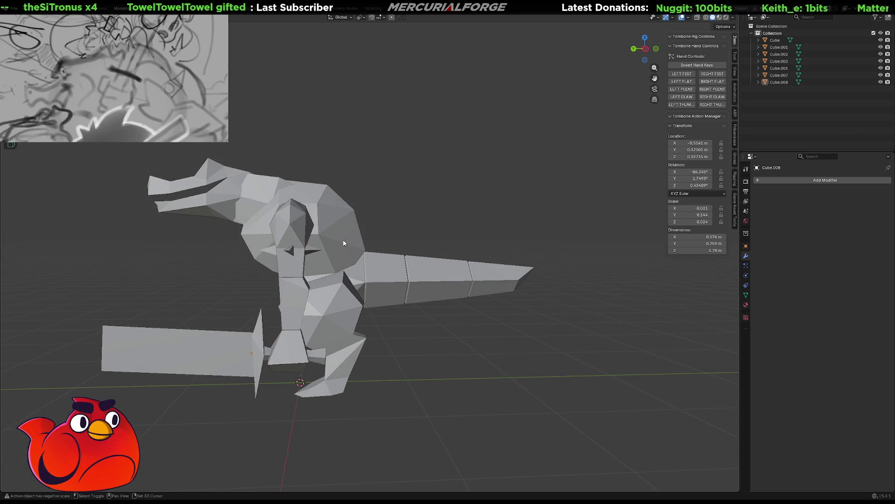
pyautogui.scroll(2, 382, 187)
pyautogui.scroll(3, 382, 186)
pyautogui.moveTo(392, 203)
pyautogui.mouseDown(button='middle')
pyautogui.moveTo(448, 224)
pyautogui.moveTo(431, 232)
pyautogui.moveTo(590, 219)
pyautogui.moveTo(392, 245)
pyautogui.mouseUp(button='middle')
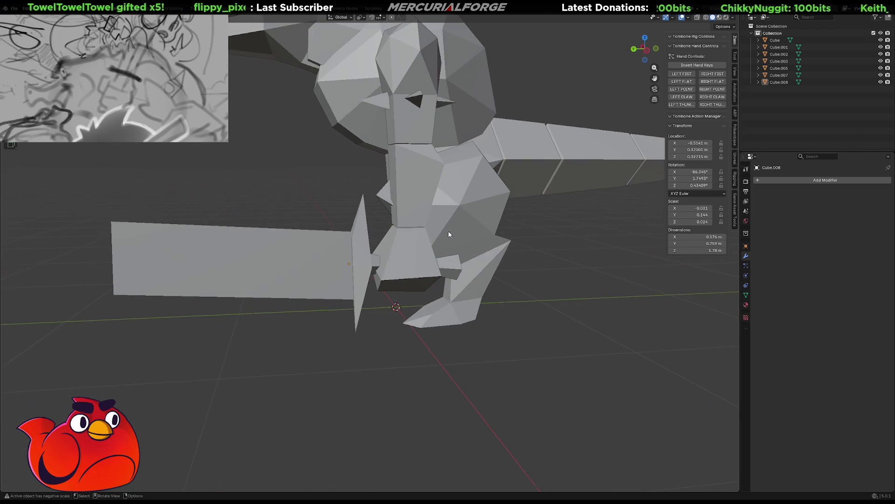
# - Apply All Transforms to the sword so its scale reads 1.000 on every axis
pyautogui.click(350, 254)
pyautogui.moveTo(636, 196)
pyautogui.mouseDown(button='middle')
pyautogui.moveTo(559, 232)
pyautogui.moveTo(669, 228)
pyautogui.mouseUp(button='middle')
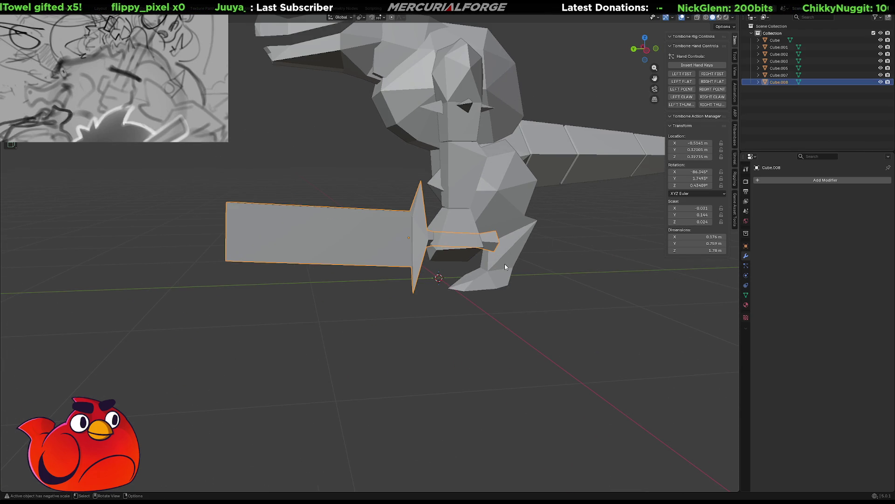
pyautogui.hotkey('shift', 'a')
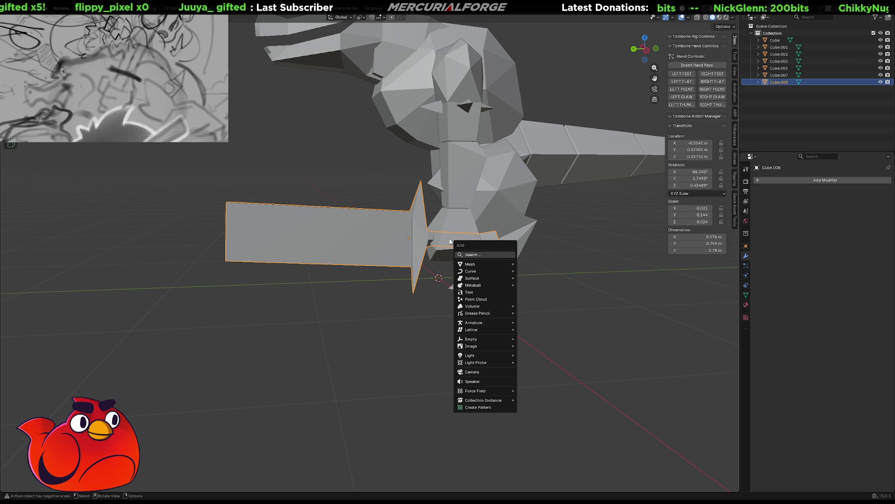
pyautogui.press('Escape')
pyautogui.hotkey('ctrl', 'a')
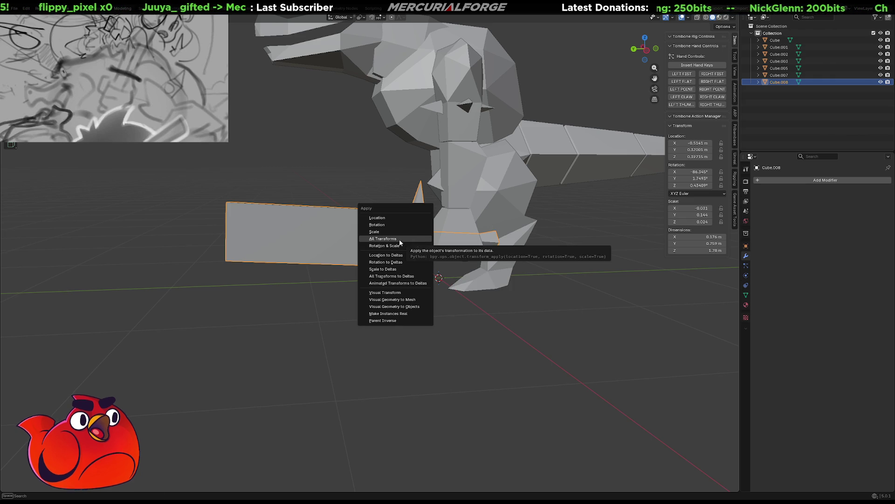
pyautogui.click(406, 237)
pyautogui.moveTo(419, 237); pyautogui.dragTo(528, 226, button='middle')
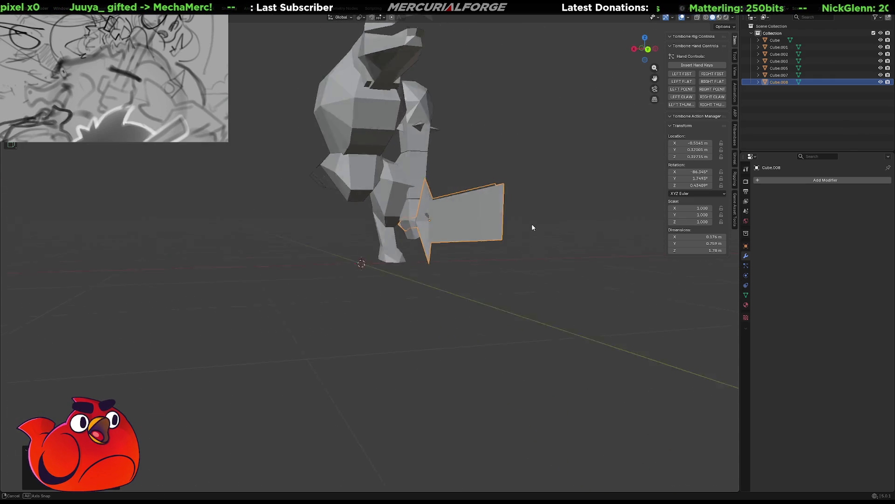
pyautogui.scroll(3, 528, 226)
# - Enter Edit Mode on the sword, select the whole mesh and close in on the blade
pyautogui.press('Tab')
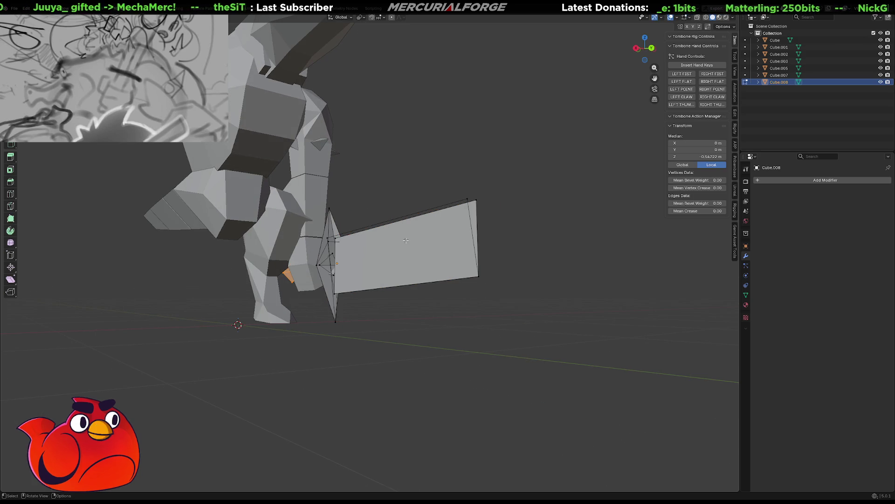
pyautogui.press('a')
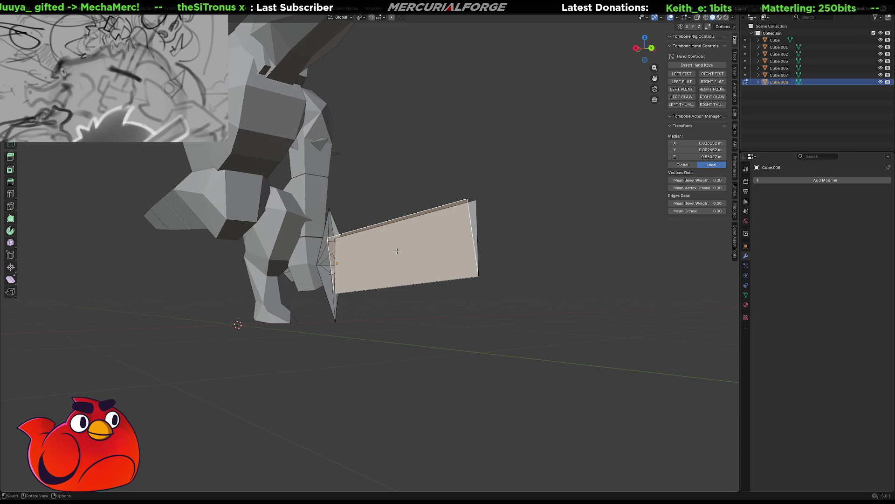
pyautogui.rightClick(397, 251)
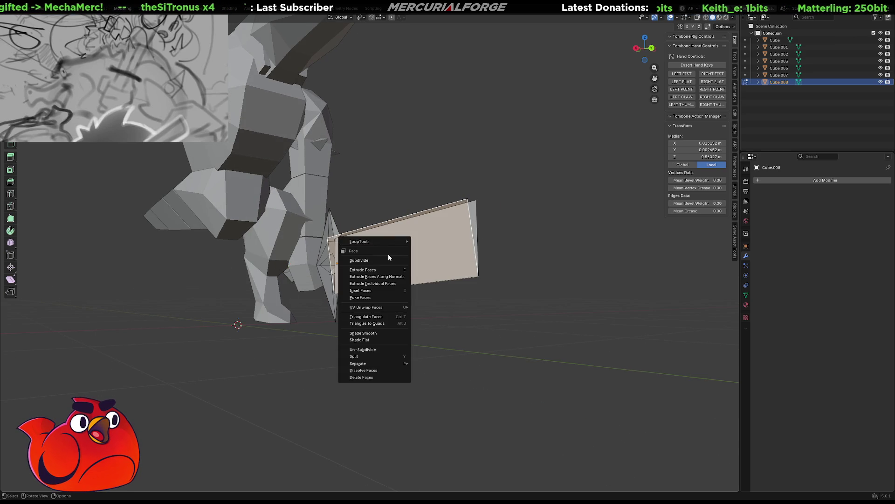
pyautogui.click(390, 222)
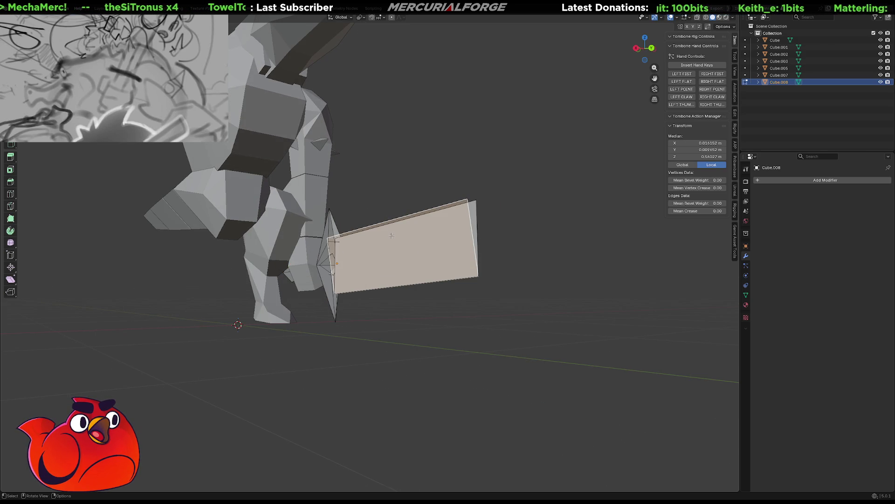
pyautogui.moveTo(392, 249); pyautogui.dragTo(422, 256, button='middle')
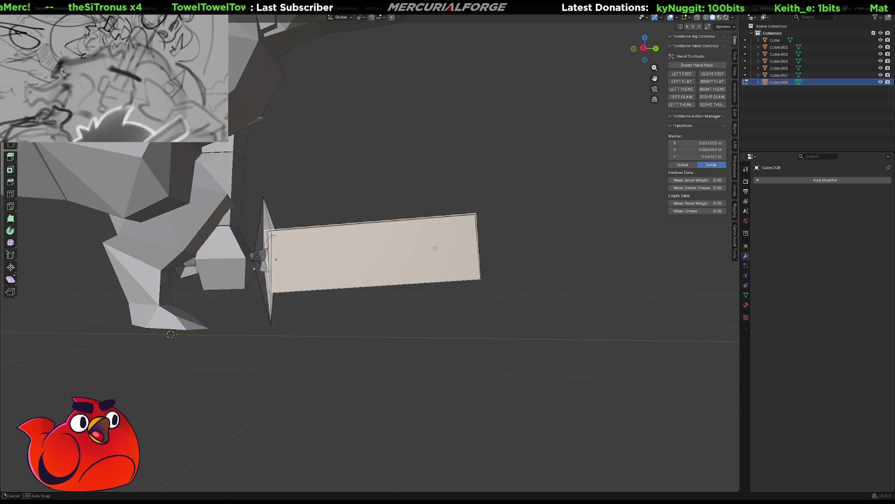
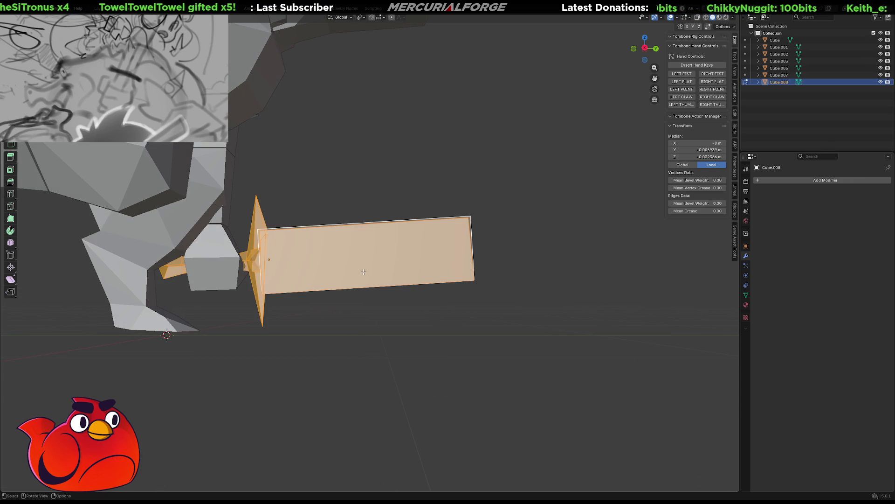
# - Leave edit mode and select the sword's wrongly facing flat panel
pyautogui.press('Tab')
pyautogui.click(349, 317)
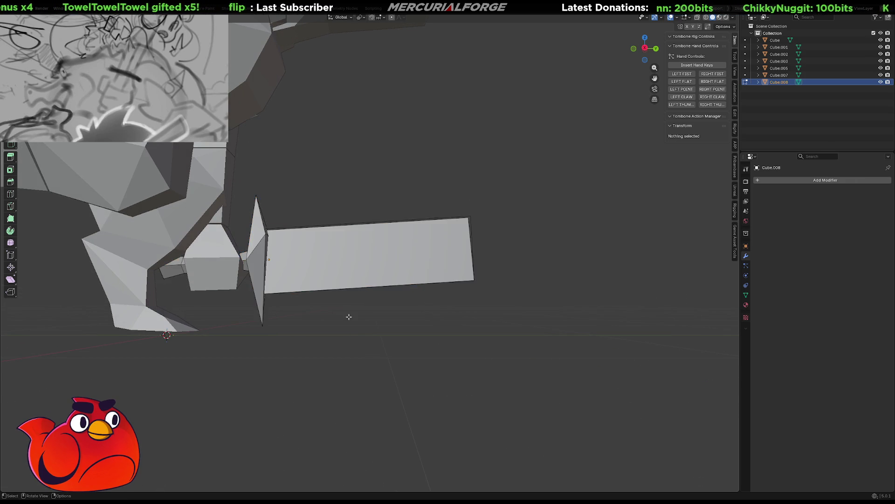
pyautogui.moveTo(350, 316); pyautogui.dragTo(313, 303, button='middle')
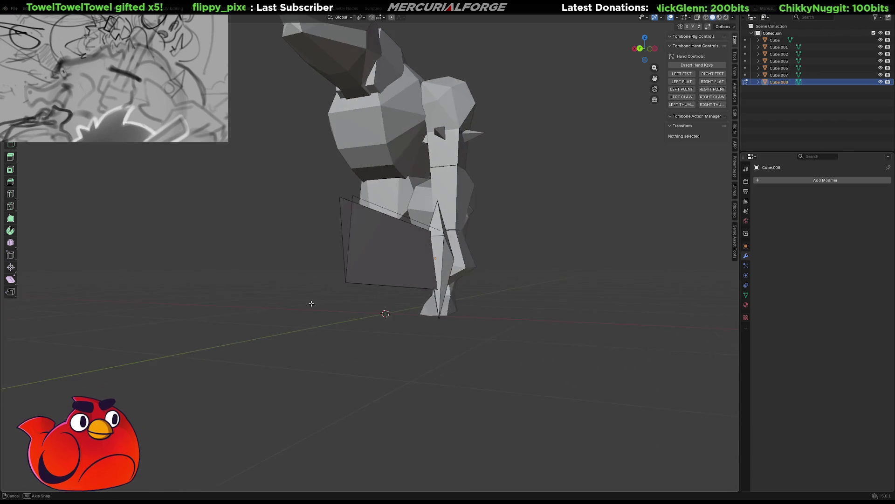
pyautogui.click(397, 248)
pyautogui.moveTo(397, 248); pyautogui.dragTo(316, 320, button='middle')
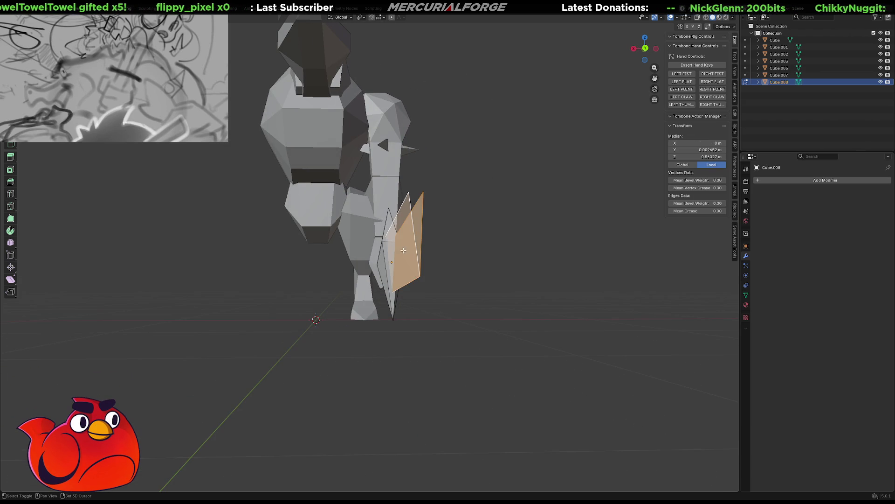
# - Flip the normals of the selected panel and clear the selection
pyautogui.rightClick(154, 143)
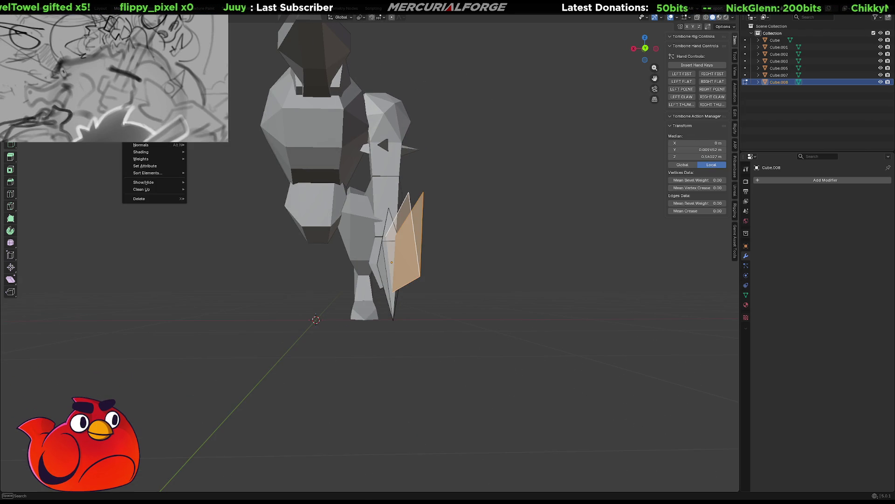
pyautogui.moveTo(141, 144)
pyautogui.click(202, 146)
pyautogui.hotkey('alt', 'a')
pyautogui.moveTo(428, 261); pyautogui.dragTo(466, 263, button='middle')
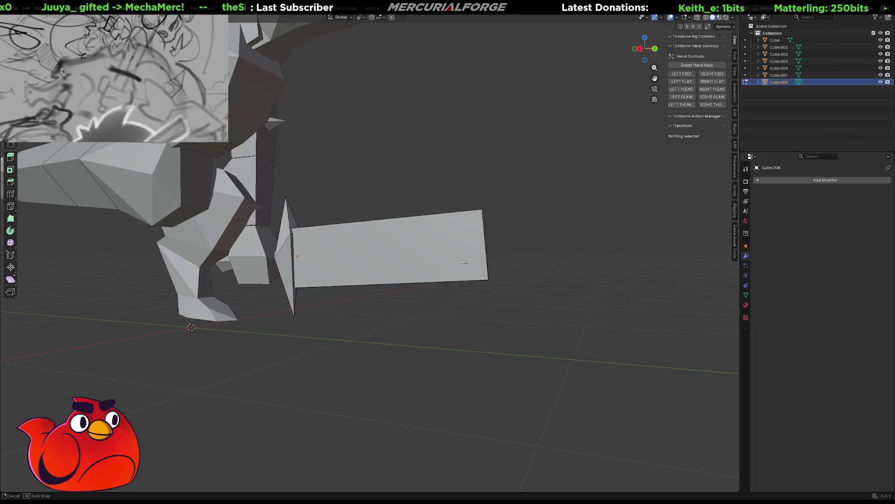
pyautogui.moveTo(465, 262); pyautogui.dragTo(471, 268, button='middle')
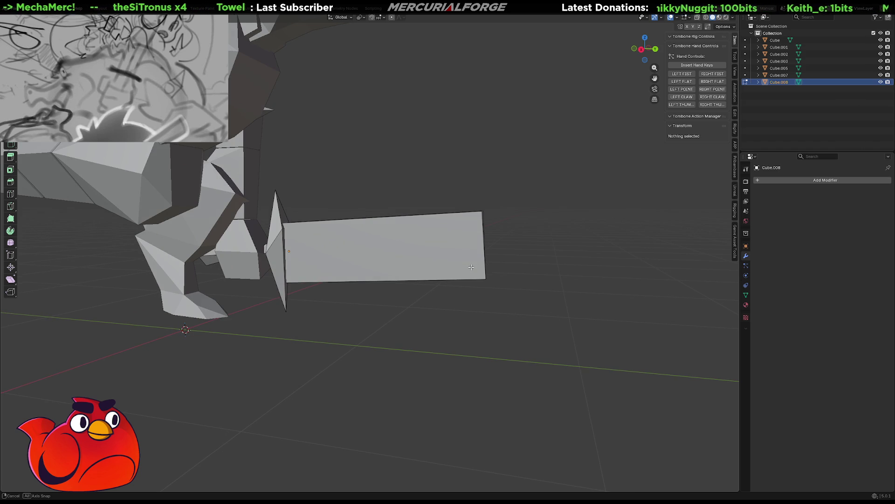
pyautogui.moveTo(471, 267); pyautogui.dragTo(471, 267, button='middle')
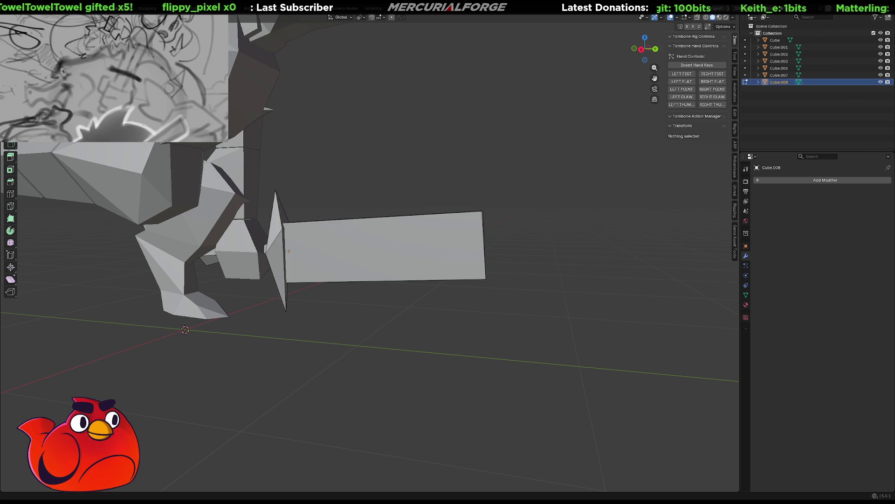
pyautogui.moveTo(210, 238)
pyautogui.mouseDown(button='middle')
pyautogui.moveTo(355, 233)
pyautogui.moveTo(536, 285)
pyautogui.mouseUp(button='middle')
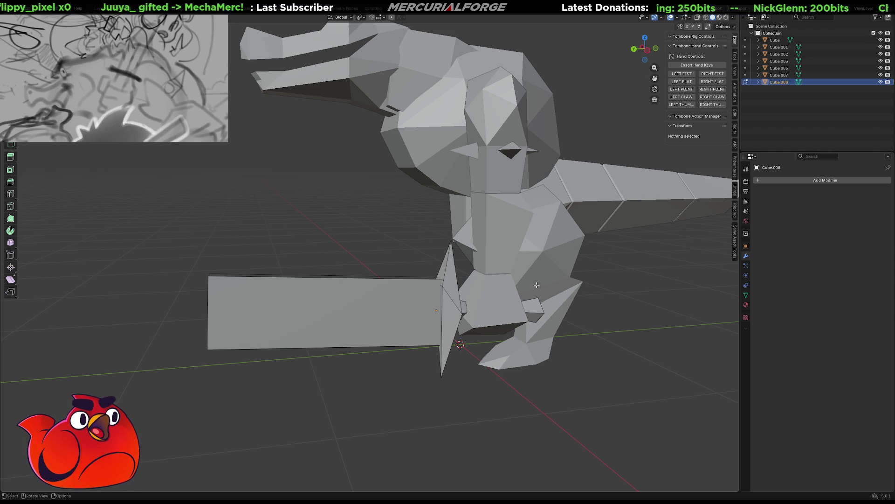
pyautogui.scroll(-2, 468, 272)
# - Orbit and reframe the view to show the whole sword-holding character
pyautogui.moveTo(467, 272)
pyautogui.mouseDown(button='middle')
pyautogui.moveTo(567, 313)
pyautogui.moveTo(440, 310)
pyautogui.moveTo(450, 306)
pyautogui.moveTo(434, 333)
pyautogui.mouseUp(button='middle')
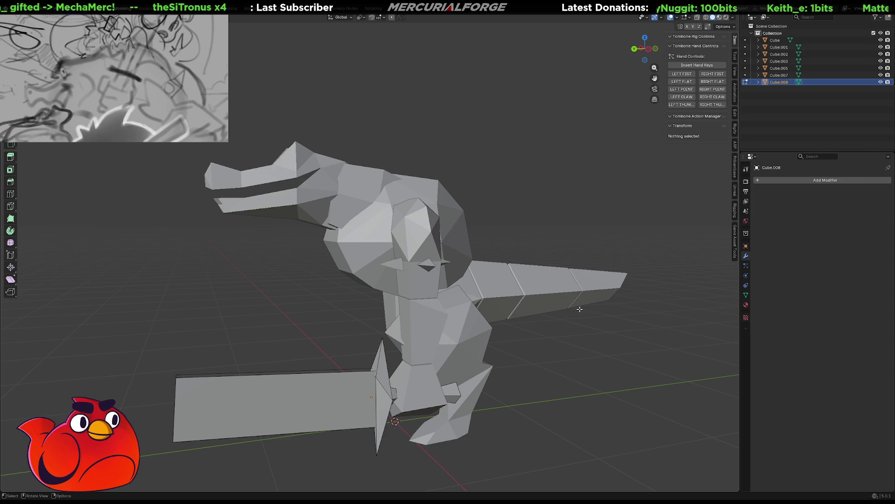
pyautogui.moveTo(580, 309); pyautogui.dragTo(508, 316, button='middle')
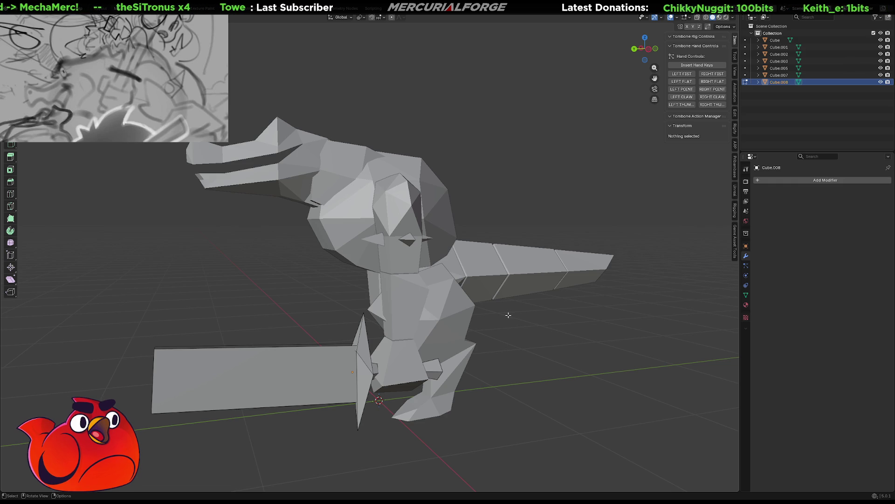
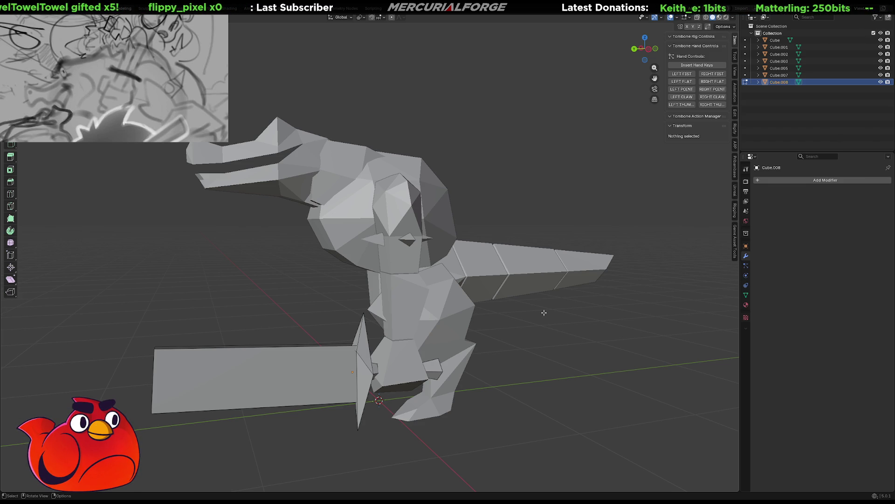
# - Orbit around the creature and select the body object (Cube) instead of the sword
pyautogui.moveTo(570, 331)
pyautogui.mouseDown(button='middle')
pyautogui.moveTo(591, 342)
pyautogui.moveTo(436, 256)
pyautogui.mouseUp(button='middle')
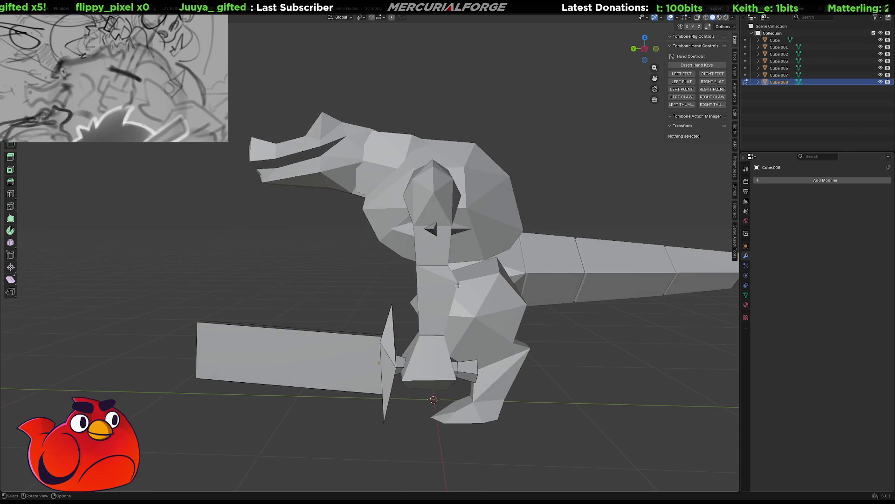
pyautogui.click(378, 362)
pyautogui.click(436, 258)
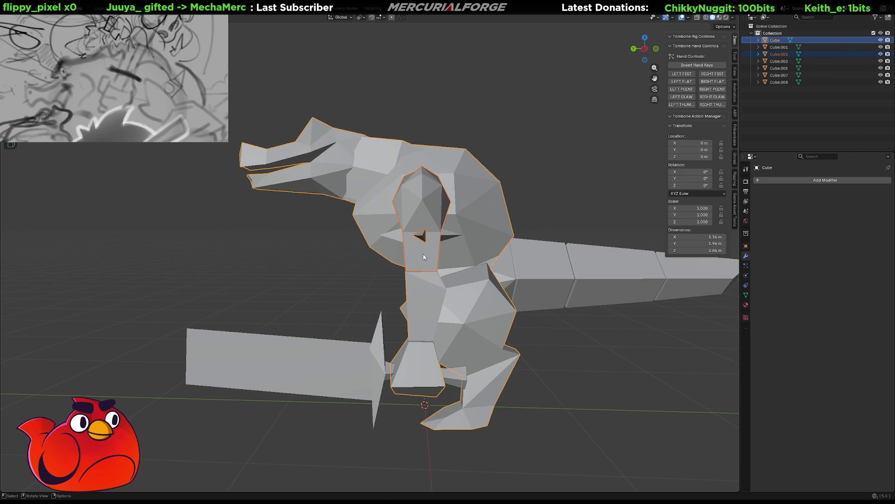
pyautogui.moveTo(423, 257)
pyautogui.mouseDown(button='middle')
pyautogui.moveTo(461, 274)
pyautogui.moveTo(375, 301)
pyautogui.moveTo(457, 294)
pyautogui.moveTo(377, 303)
pyautogui.moveTo(376, 356)
pyautogui.moveTo(398, 289)
pyautogui.moveTo(393, 298)
pyautogui.mouseUp(button='middle')
pyautogui.scroll(2, 377, 303)
pyautogui.scroll(2, 377, 303)
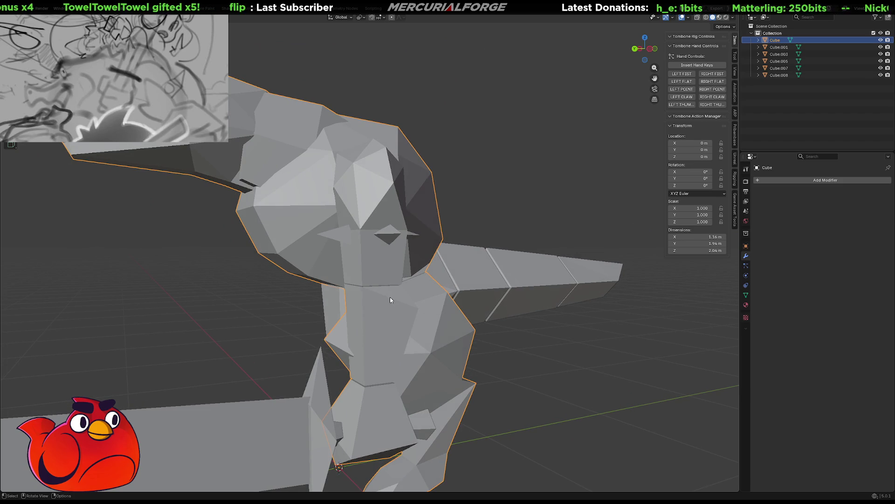
# - Enter Edit Mode on the body, select the neck edge loop and dismiss the face menu unchanged
pyautogui.press('Tab')
pyautogui.scroll(3, 387, 304)
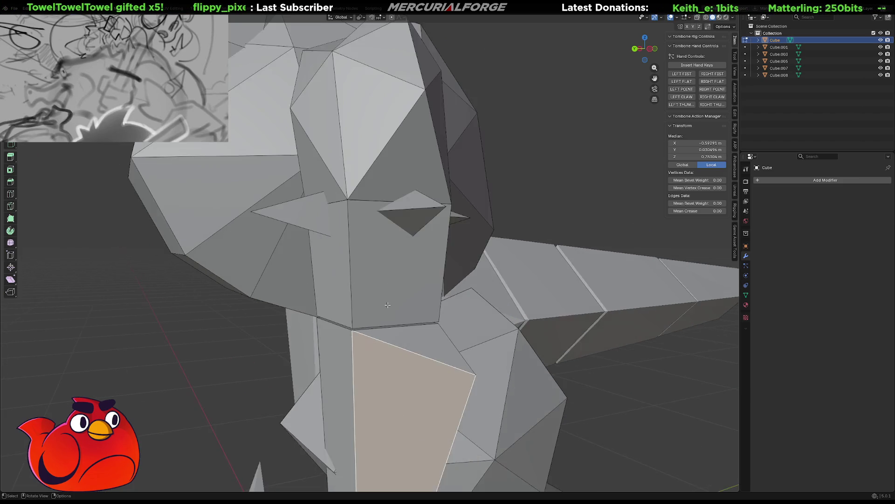
pyautogui.scroll(2, 387, 305)
pyautogui.moveTo(396, 308)
pyautogui.mouseDown(button='middle')
pyautogui.moveTo(422, 258)
pyautogui.moveTo(418, 279)
pyautogui.mouseUp(button='middle')
pyautogui.keyDown('alt'); pyautogui.click(423, 259); pyautogui.keyUp('alt')
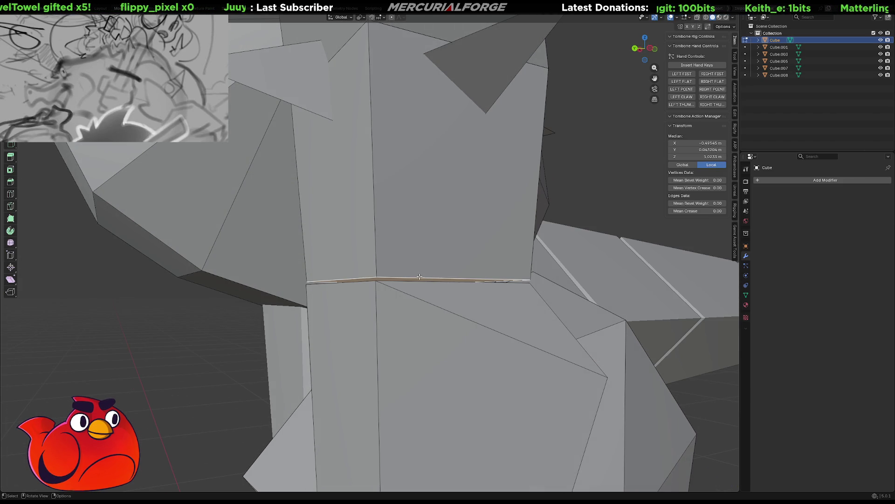
pyautogui.rightClick(417, 279)
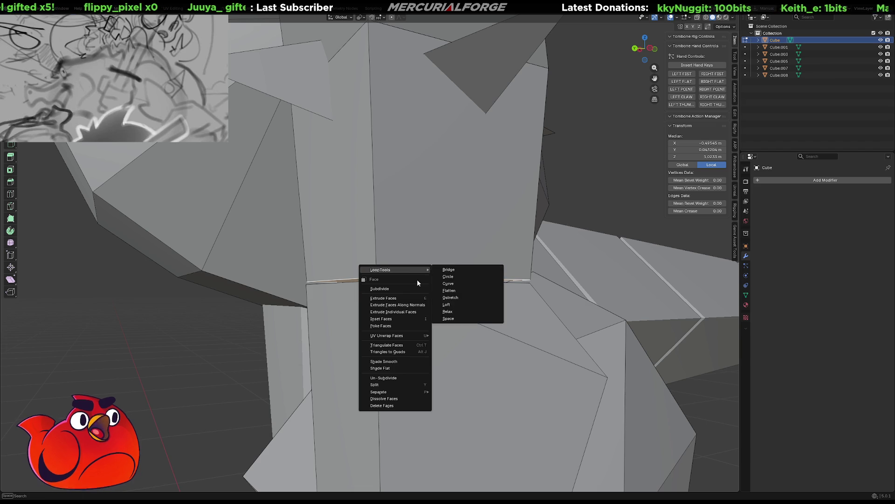
pyautogui.click(405, 325)
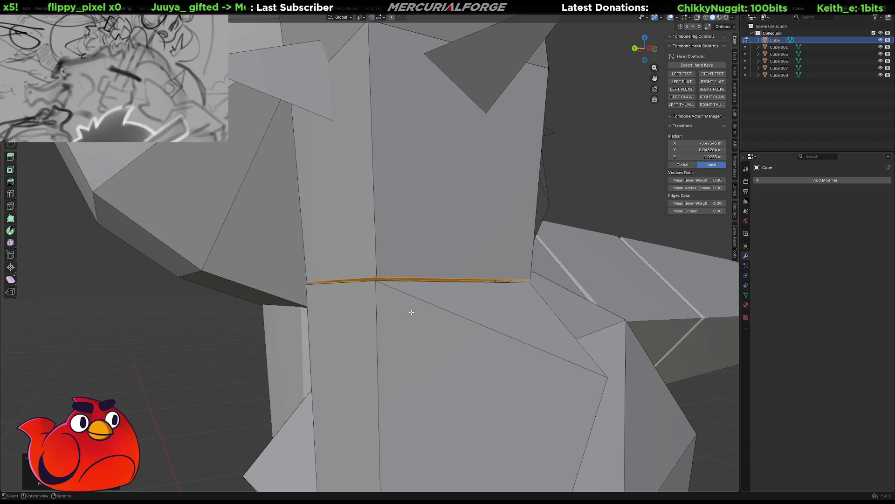
# - Move a single neck-seam vertex slightly lower along Z, then view the mesh in wireframe
pyautogui.moveTo(426, 283); pyautogui.dragTo(423, 283, button='middle')
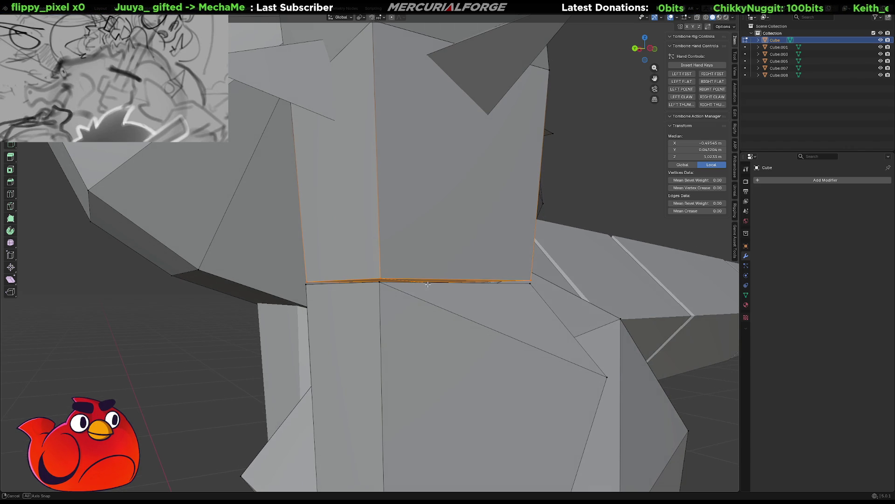
pyautogui.click(411, 281)
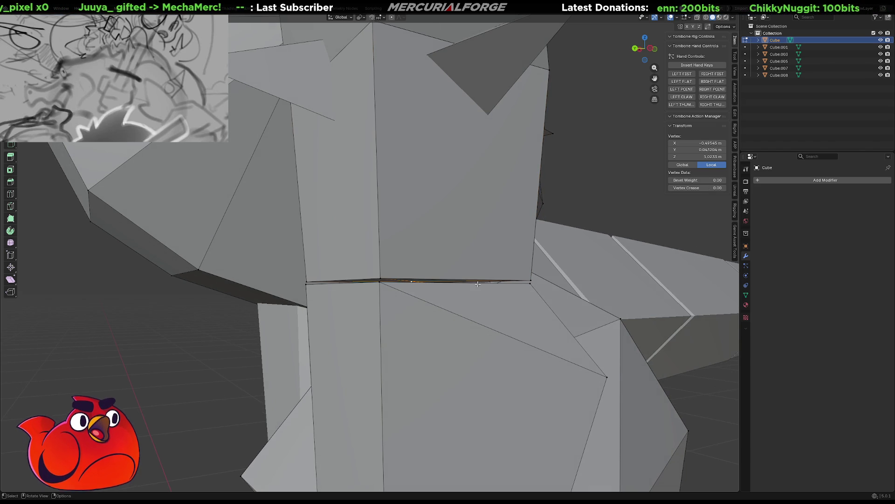
pyautogui.press('g')
pyautogui.press('z')
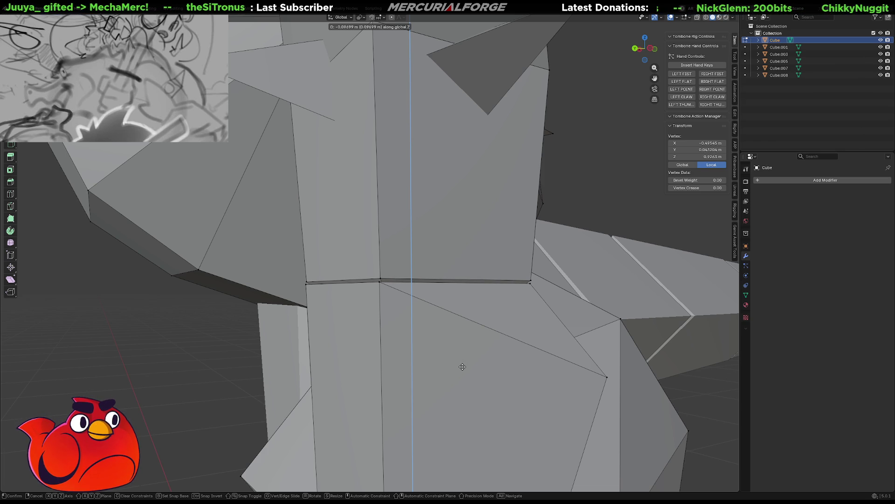
pyautogui.click(473, 326)
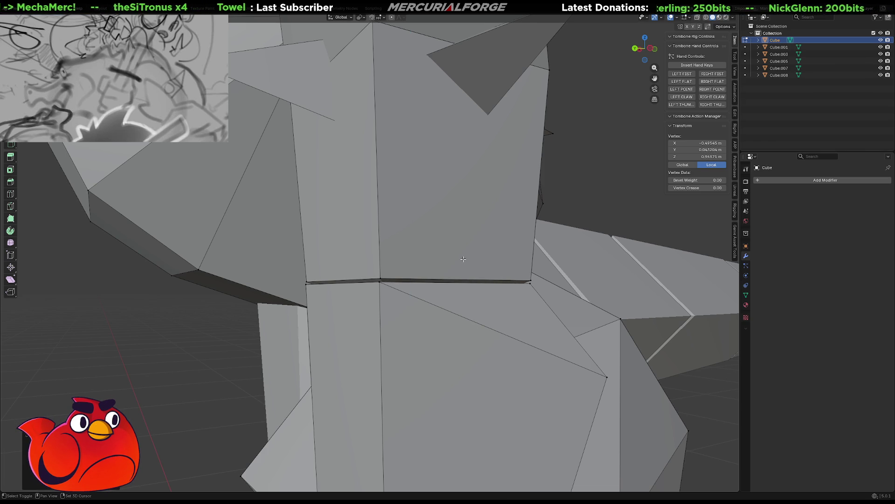
pyautogui.hotkey('shift', 'z')
pyautogui.moveTo(462, 261); pyautogui.dragTo(451, 274, button='middle')
# - Add a centre point to a torso quad face and raise the new vertex along Z
pyautogui.click(427, 289)
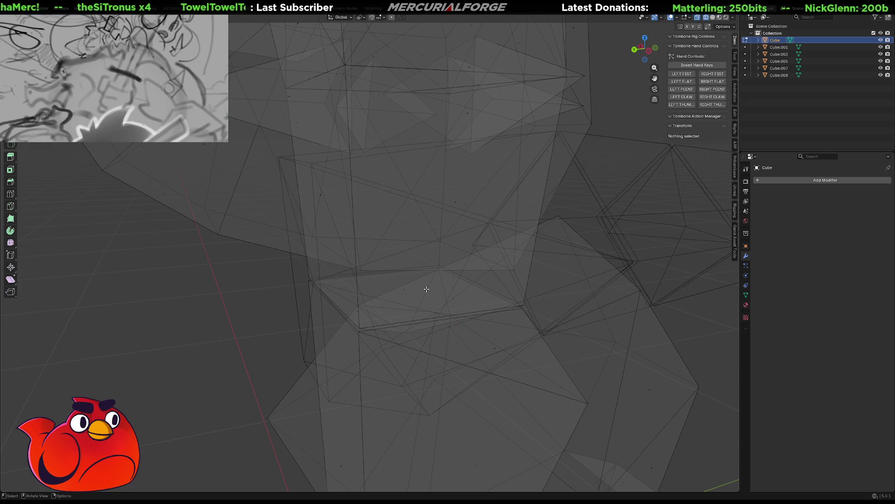
pyautogui.click(409, 297)
pyautogui.rightClick(409, 292)
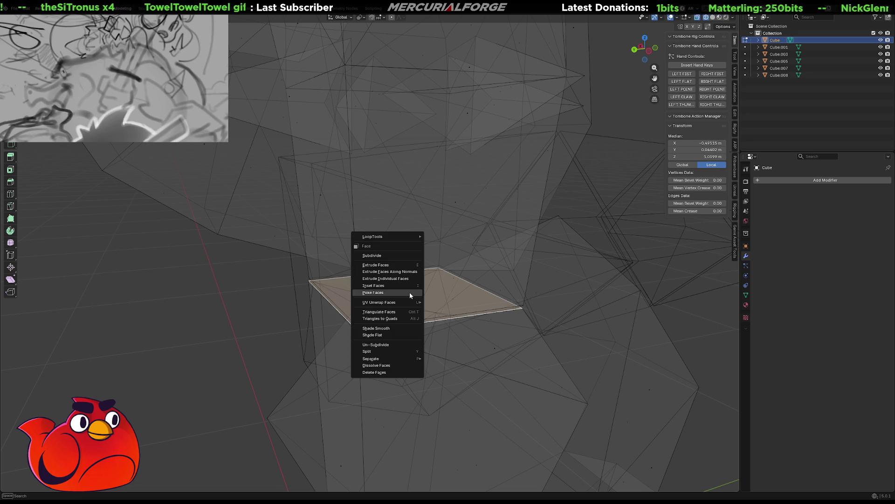
pyautogui.click(409, 301)
pyautogui.click(409, 292)
pyautogui.press('g')
pyautogui.press('z')
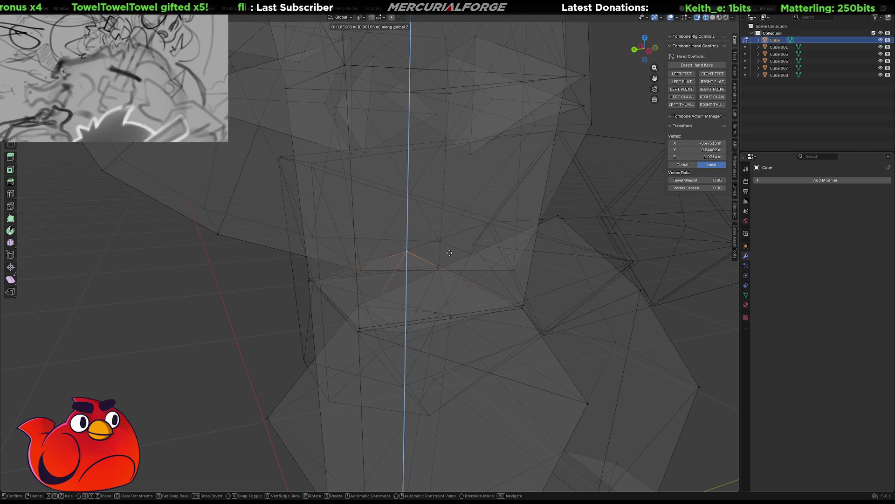
pyautogui.click(451, 247)
pyautogui.moveTo(448, 252)
pyautogui.mouseDown(button='middle')
pyautogui.moveTo(410, 279)
pyautogui.moveTo(391, 281)
pyautogui.moveTo(494, 277)
pyautogui.moveTo(399, 283)
pyautogui.moveTo(429, 273)
pyautogui.mouseUp(button='middle')
# - Select the whole connected limb piece with select-linked and orbit to face it
pyautogui.press('Tab')
pyautogui.press('Tab')
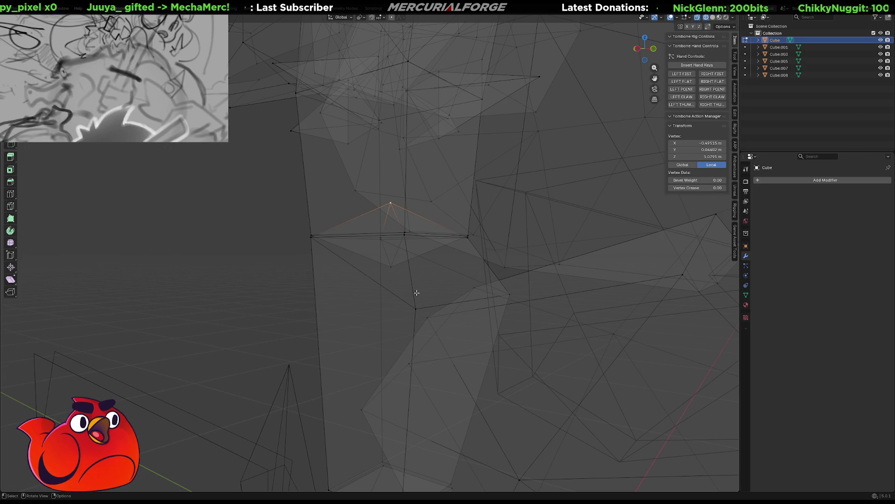
pyautogui.press('l')
pyautogui.scroll(-2, 416, 304)
pyautogui.press('l')
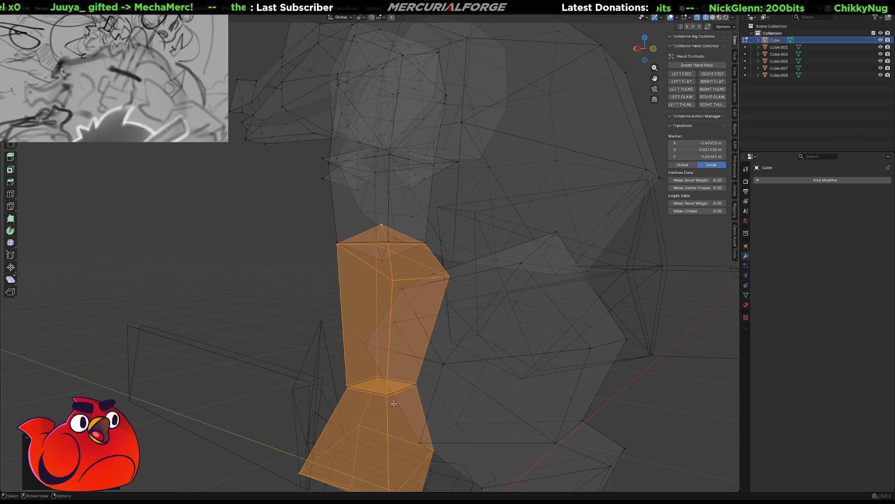
pyautogui.moveTo(286, 434)
pyautogui.mouseDown(button='middle')
pyautogui.moveTo(332, 416)
pyautogui.moveTo(391, 229)
pyautogui.mouseUp(button='middle')
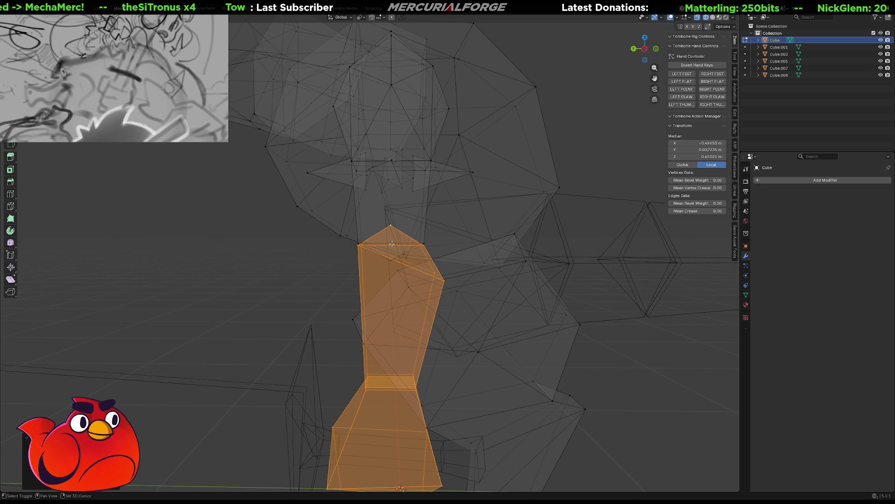
# - Try rotating the limb, cancel it back upright, and bring up the pivot point choices
pyautogui.moveTo(392, 243); pyautogui.dragTo(435, 251)
pyautogui.moveTo(435, 251); pyautogui.dragTo(494, 249, button='middle')
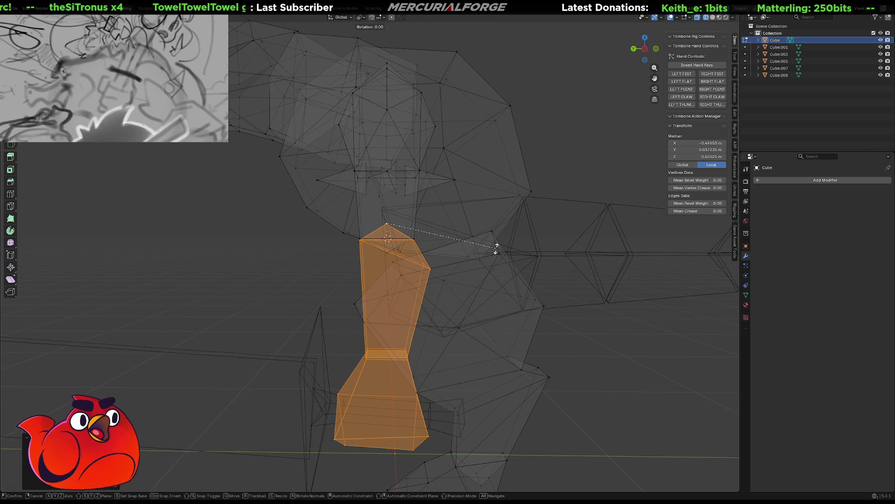
pyautogui.press('r')
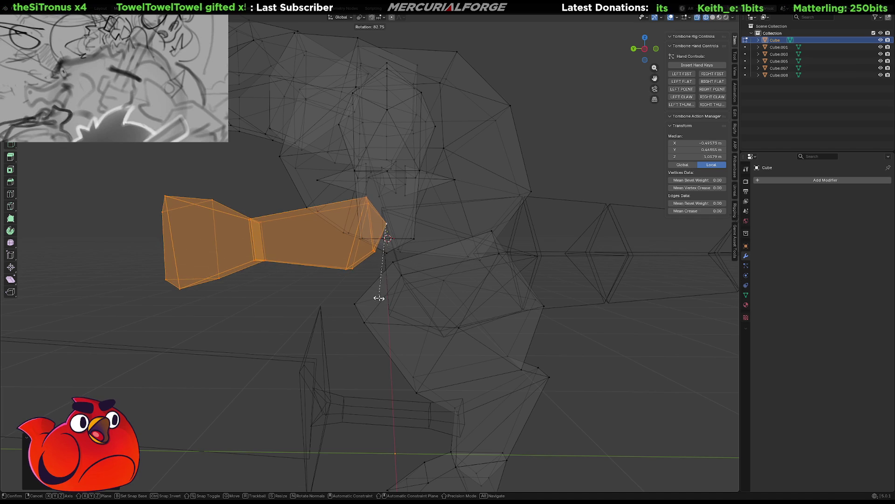
pyautogui.rightClick(386, 288)
pyautogui.press('.')
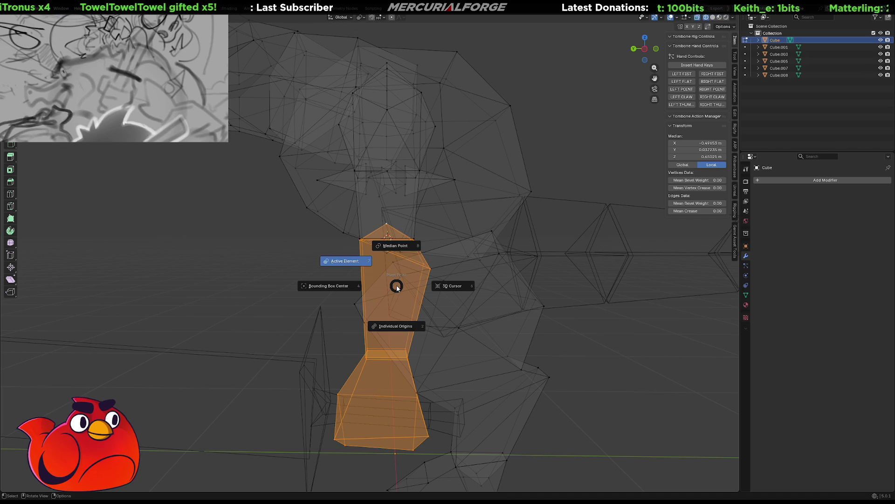
# - Set the pivot to the 3D cursor and start rotating the limb about ninety degrees outward
pyautogui.click(447, 294)
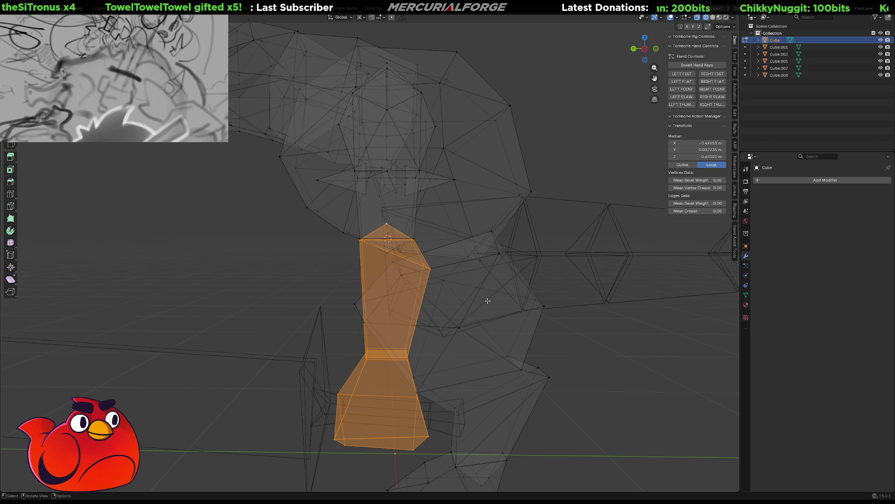
pyautogui.press('r')
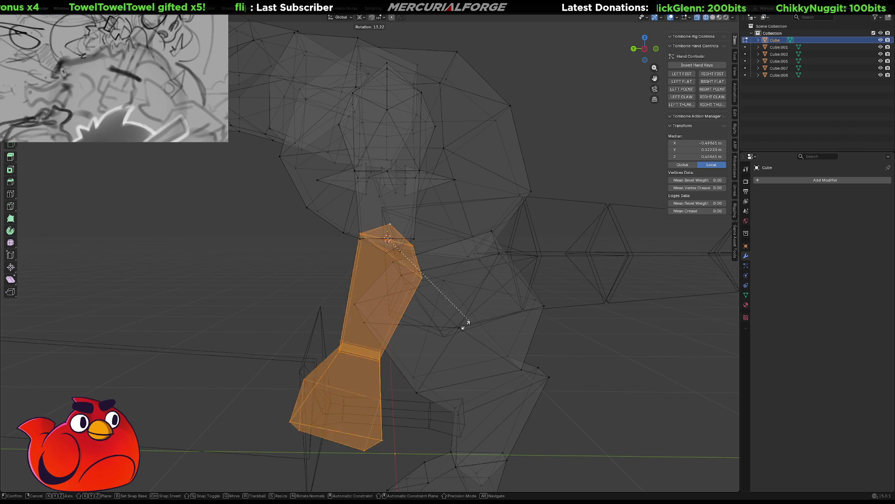
# - Confirm the limb's outward rotation and inspect the posed model in solid shading
pyautogui.click(330, 341)
pyautogui.hotkey('shift', 'z')
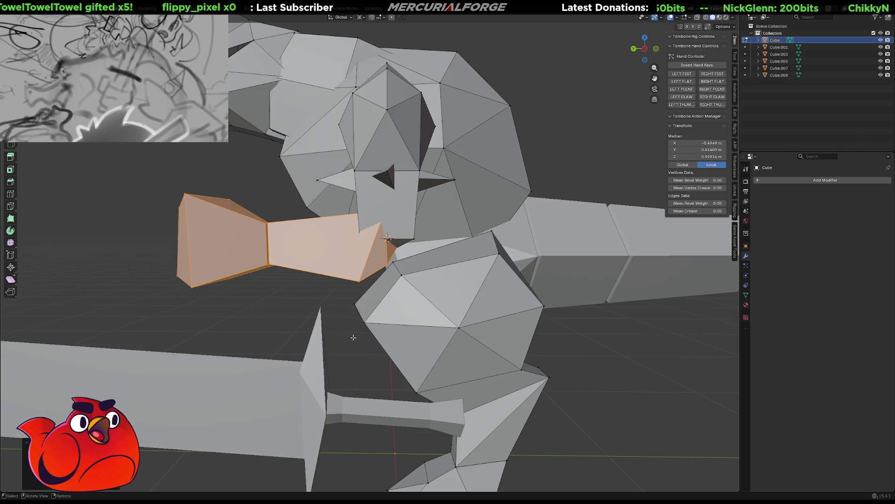
pyautogui.moveTo(341, 340)
pyautogui.mouseDown(button='middle')
pyautogui.moveTo(489, 227)
pyautogui.moveTo(383, 219)
pyautogui.moveTo(435, 216)
pyautogui.mouseUp(button='middle')
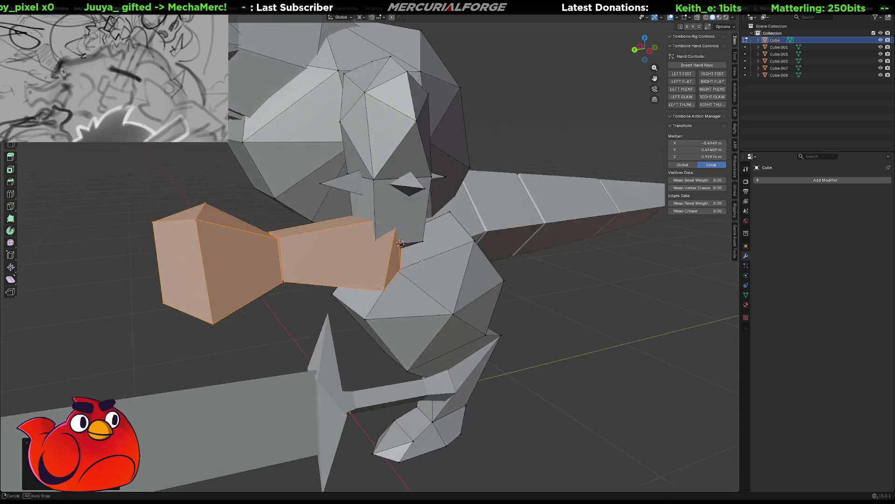
pyautogui.moveTo(417, 257); pyautogui.dragTo(453, 269, button='middle')
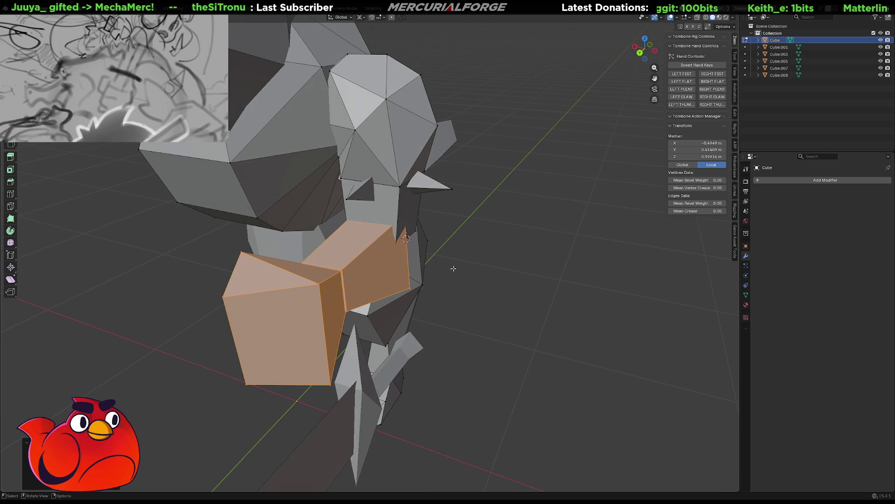
# - Trackball-rotate the limb freely, then revert it to hanging straight down
pyautogui.press('r')
pyautogui.press('r')
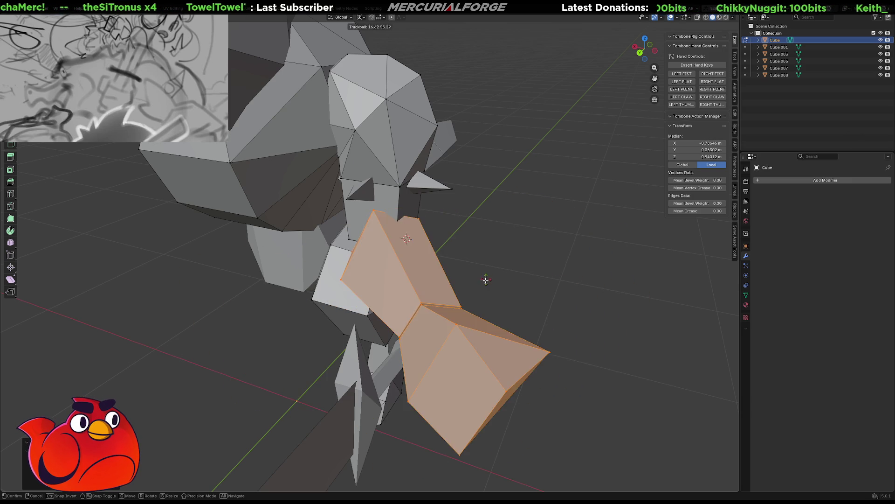
pyautogui.click(511, 283)
pyautogui.press('x')
pyautogui.moveTo(511, 283); pyautogui.dragTo(479, 261, button='middle')
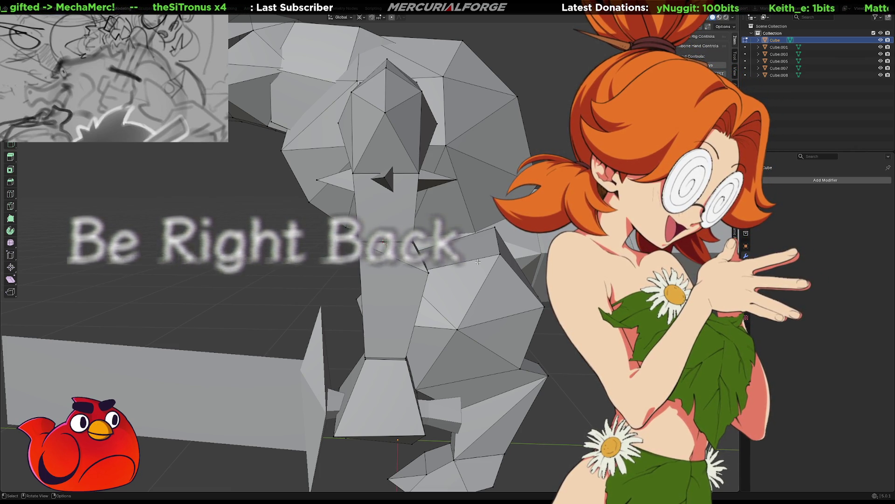
# - Switch the creature to wireframe display and zoom toward the foot mesh
pyautogui.moveTo(478, 262)
pyautogui.mouseDown(button='middle')
pyautogui.moveTo(467, 284)
pyautogui.moveTo(399, 215)
pyautogui.moveTo(417, 245)
pyautogui.moveTo(365, 223)
pyautogui.moveTo(473, 230)
pyautogui.moveTo(367, 221)
pyautogui.moveTo(445, 275)
pyautogui.moveTo(361, 200)
pyautogui.mouseUp(button='middle')
pyautogui.scroll(-2, 398, 215)
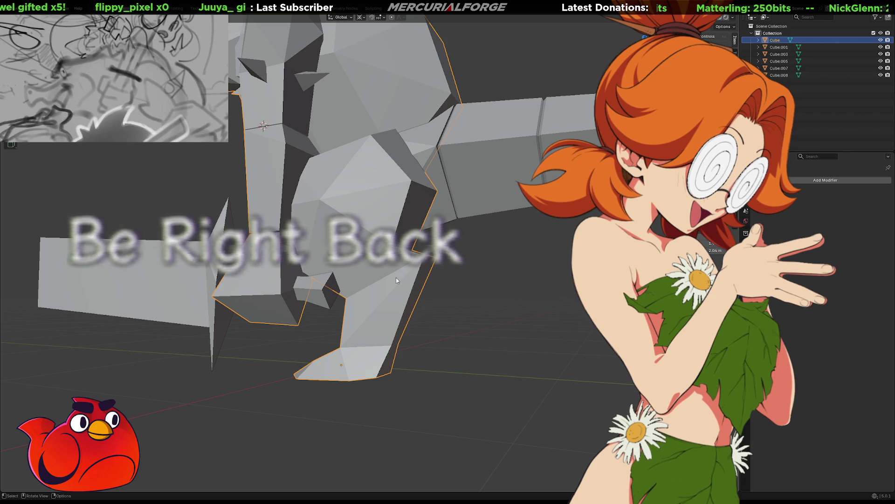
pyautogui.hotkey('shift', 'z')
pyautogui.scroll(6, 421, 315)
pyautogui.moveTo(446, 263)
pyautogui.mouseDown(button='middle')
pyautogui.moveTo(482, 291)
pyautogui.moveTo(466, 232)
pyautogui.moveTo(744, 231)
pyautogui.moveTo(463, 247)
pyautogui.moveTo(480, 243)
pyautogui.moveTo(456, 242)
pyautogui.moveTo(467, 221)
pyautogui.moveTo(502, 390)
pyautogui.mouseUp(button='middle')
# - Return to solid shading, select Cube.003 then the main Cube body, and orbit to inspect
pyautogui.moveTo(491, 240)
pyautogui.mouseDown(button='middle')
pyautogui.moveTo(509, 312)
pyautogui.moveTo(500, 267)
pyautogui.mouseUp(button='middle')
pyautogui.press('z')
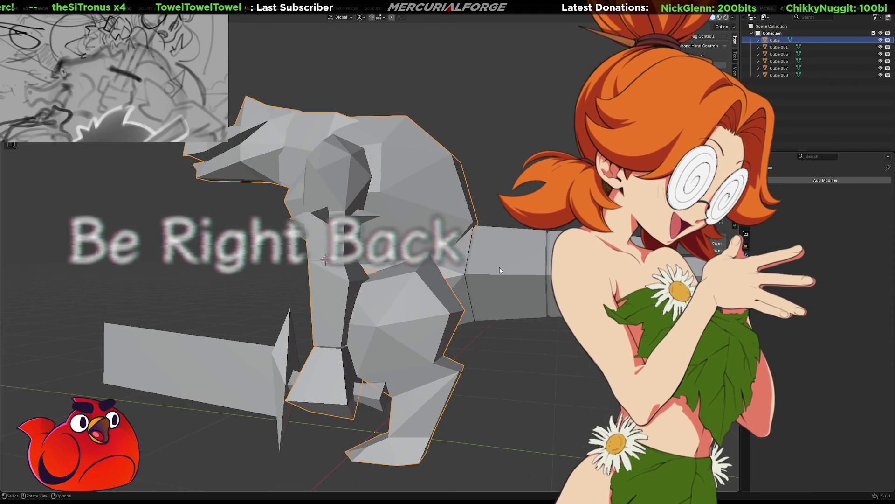
pyautogui.click(461, 262)
pyautogui.click(445, 198)
pyautogui.moveTo(445, 210)
pyautogui.mouseDown(button='middle')
pyautogui.moveTo(382, 225)
pyautogui.moveTo(208, 210)
pyautogui.moveTo(563, 323)
pyautogui.moveTo(483, 213)
pyautogui.moveTo(321, 196)
pyautogui.moveTo(404, 278)
pyautogui.moveTo(378, 260)
pyautogui.moveTo(322, 245)
pyautogui.moveTo(249, 269)
pyautogui.moveTo(392, 238)
pyautogui.moveTo(314, 244)
pyautogui.moveTo(490, 253)
pyautogui.moveTo(464, 246)
pyautogui.moveTo(415, 277)
pyautogui.moveTo(453, 267)
pyautogui.moveTo(489, 280)
pyautogui.mouseUp(button='middle')
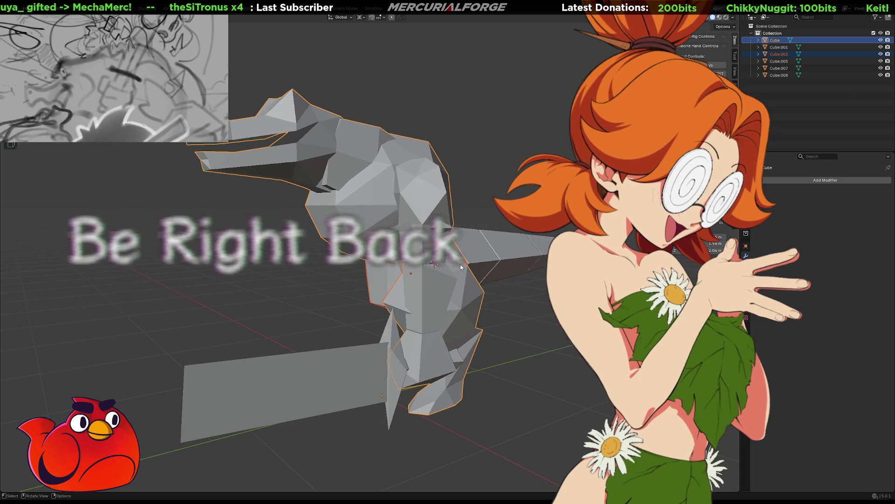
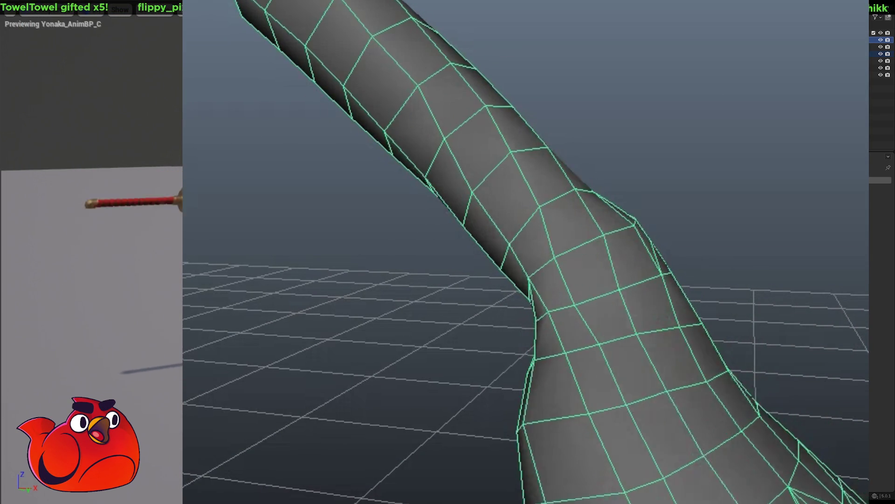
# - Orbit the view to see the point where the narrow tube widens
pyautogui.moveTo(630, 281); pyautogui.dragTo(594, 266, button='middle')
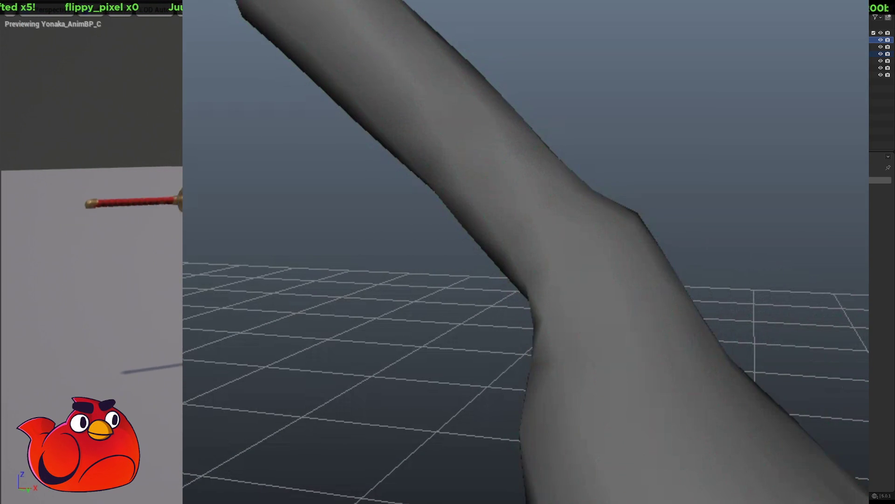